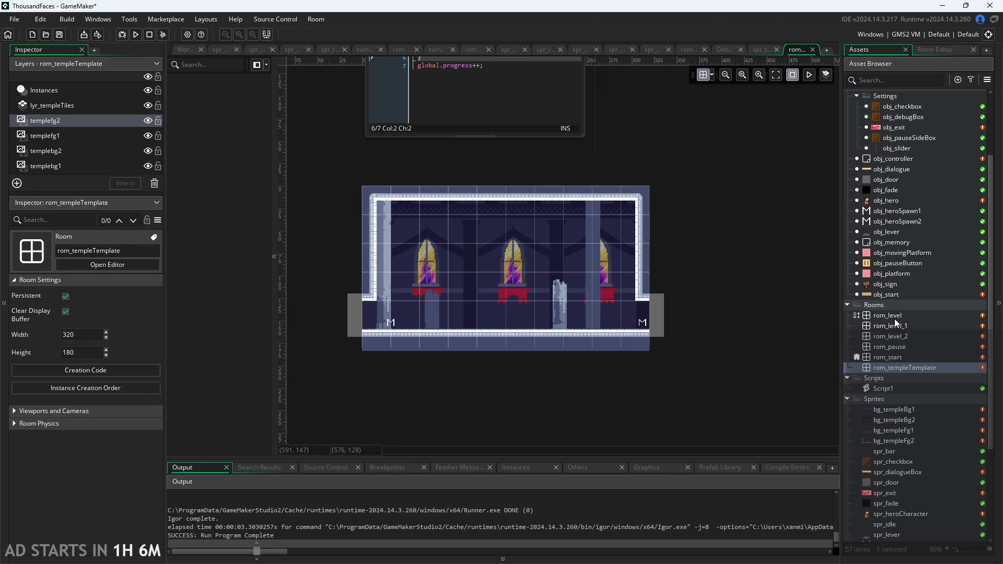
Step: Open rom_level_1, comparing it with rom_level_2, and make the templefg1 foreground layer visible again
double_click(886, 326)
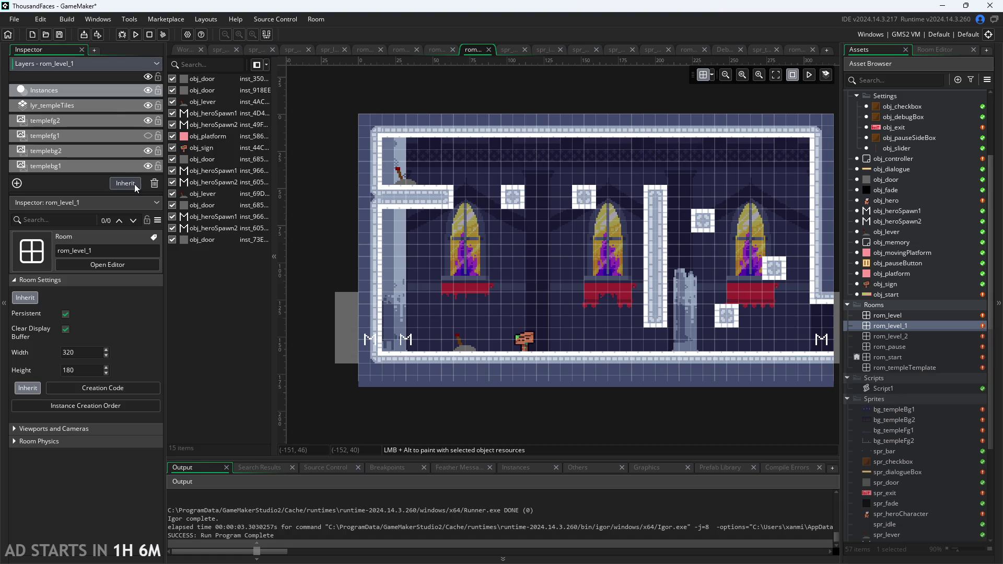
double_click(857, 337)
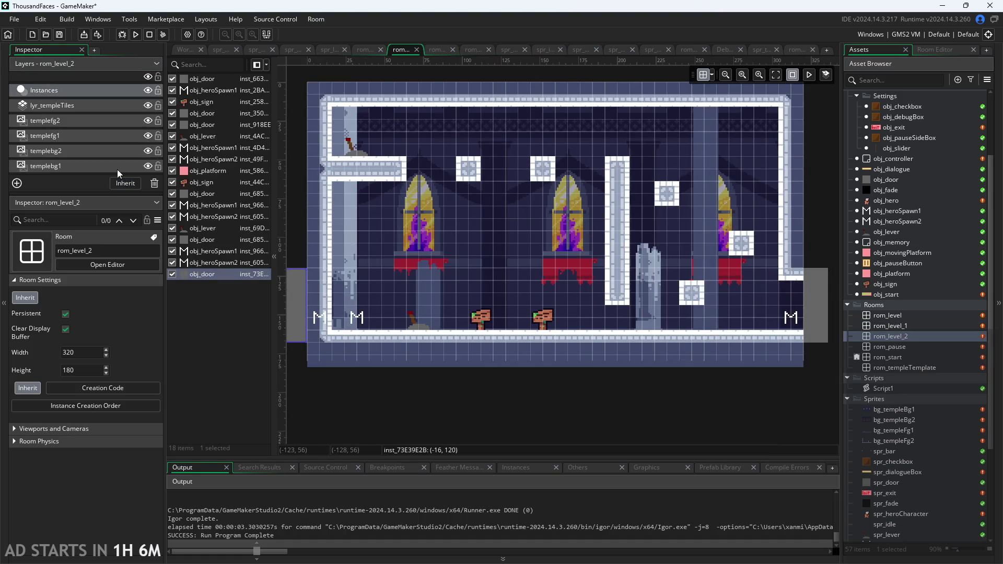
double_click(898, 326)
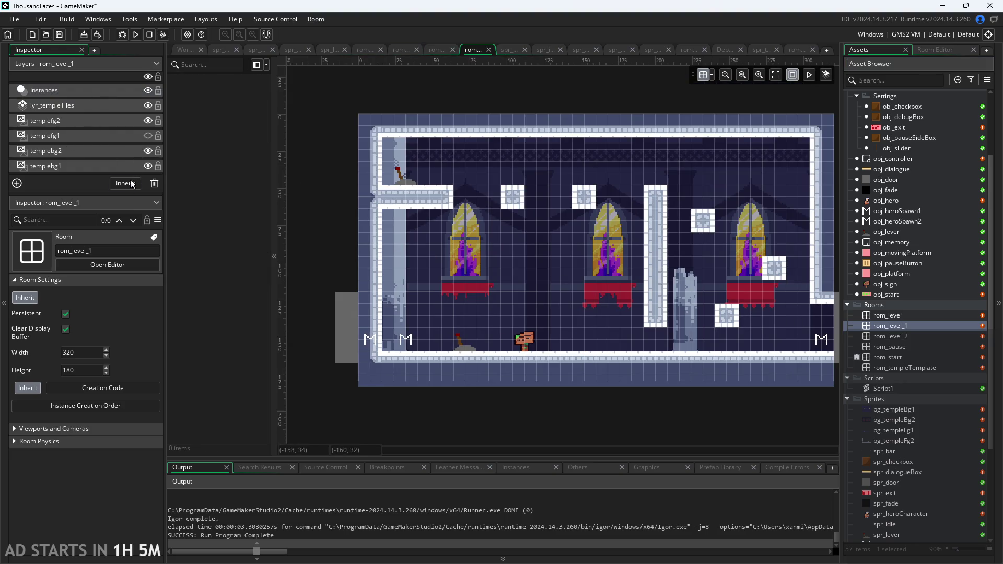
left_click(148, 136)
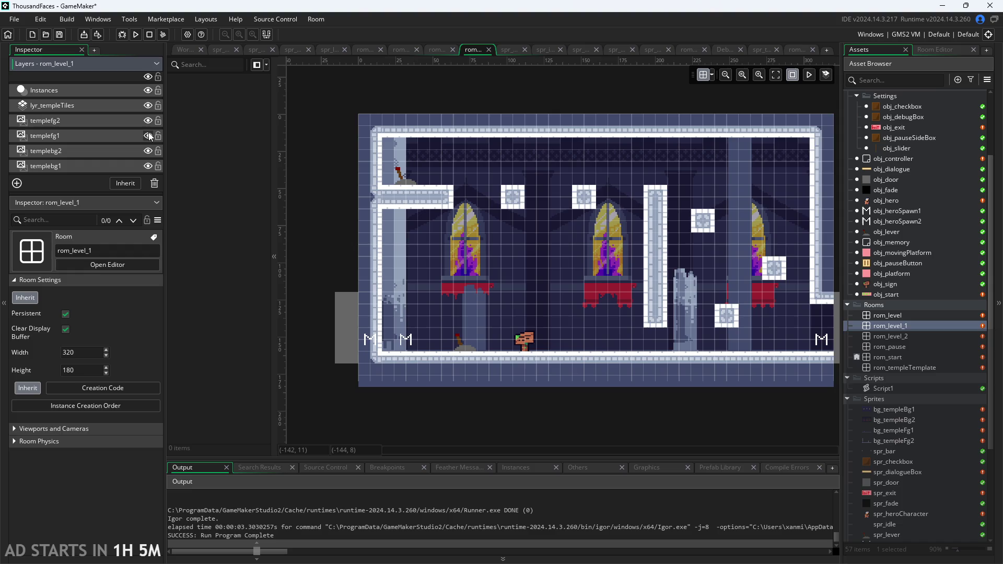
Step: Compare rom_level_1 with rom_level_2 and rom_level, then return to rom_level_1's Instances layer
double_click(888, 337)
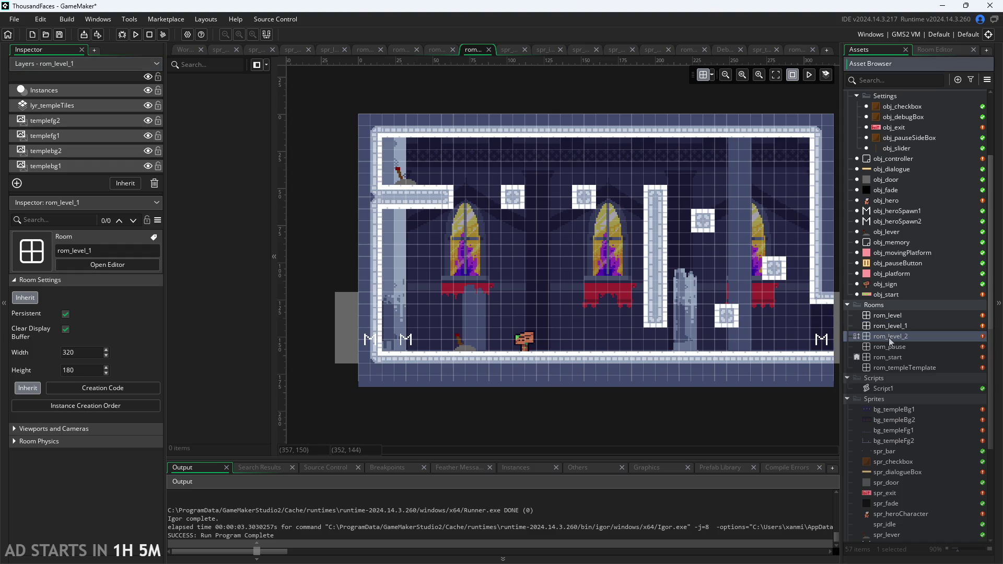
double_click(886, 327)
double_click(887, 315)
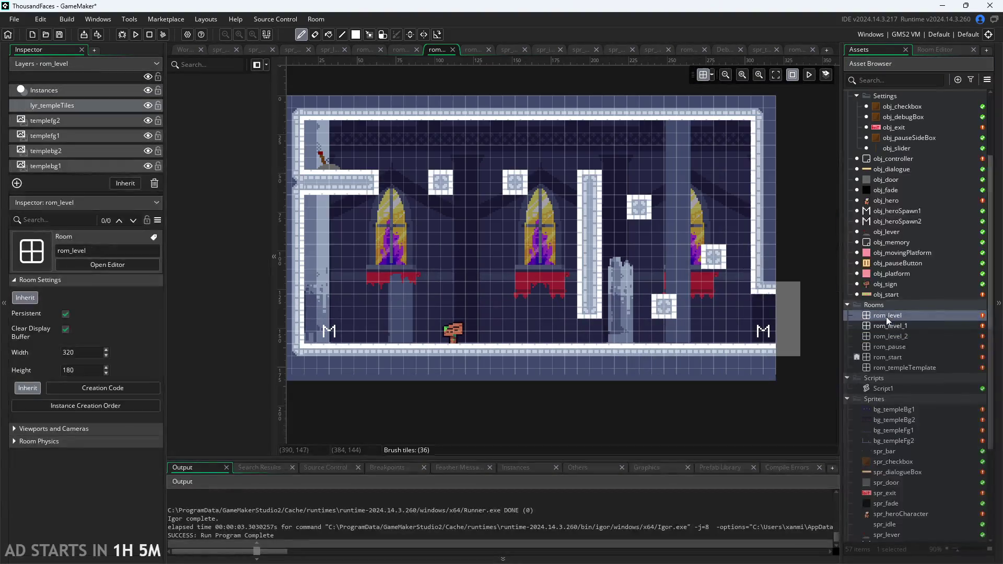
double_click(887, 326)
left_click(114, 93)
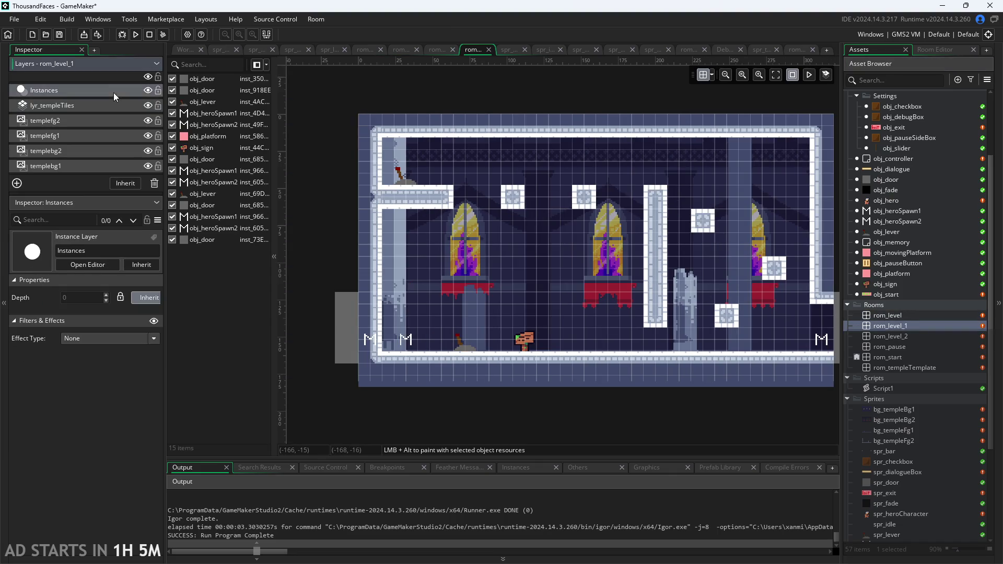
scroll(417, 320, "up", 3)
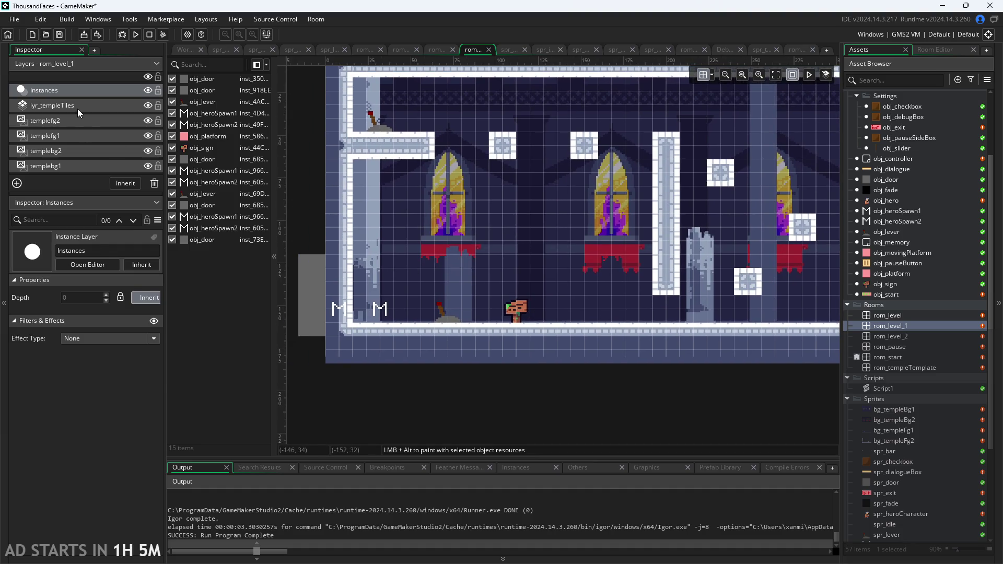
Step: On lyr_templeTiles, erase the top-left ledge, the two floating white blocks and the tall pillar
left_click(78, 109)
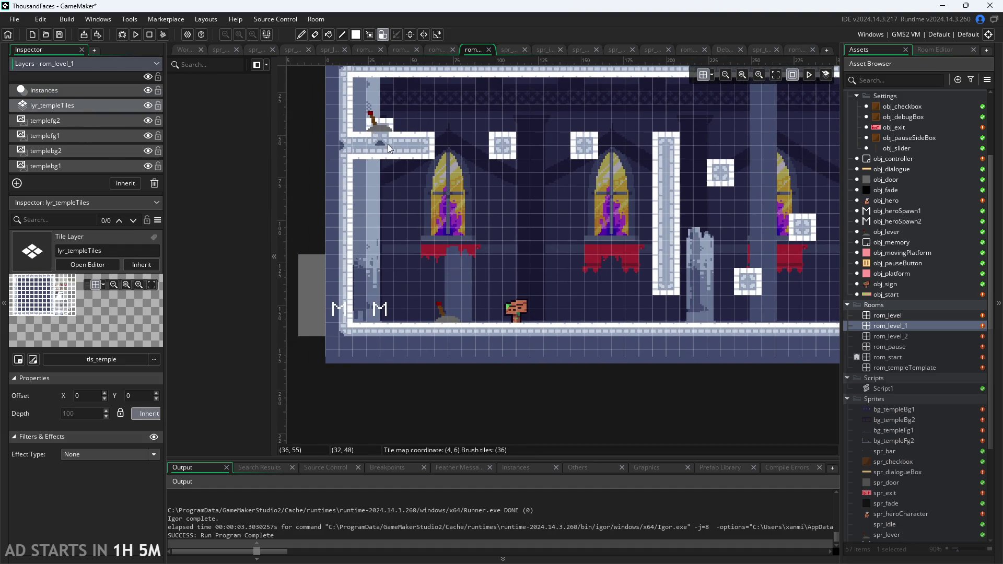
mouse_move(377, 152)
left_mouse_down()
mouse_move(369, 151)
mouse_move(397, 156)
left_mouse_up()
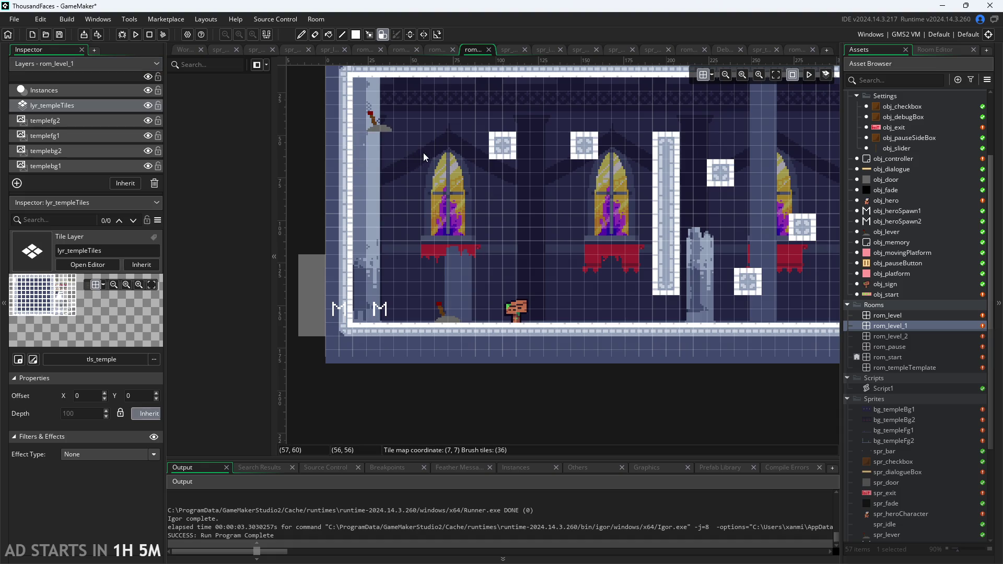
left_click_drag(465, 143, 506, 145)
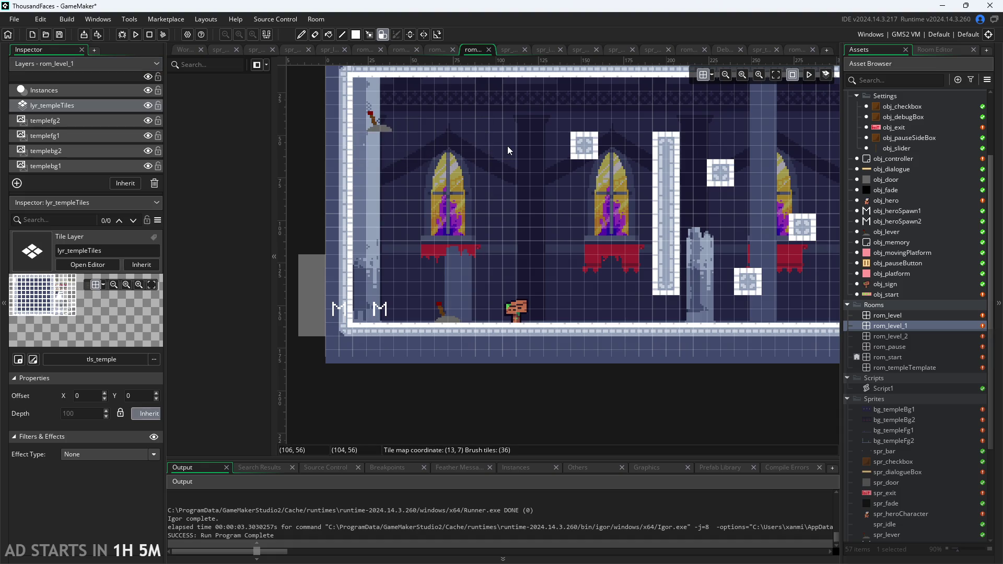
left_click_drag(660, 163, 660, 278)
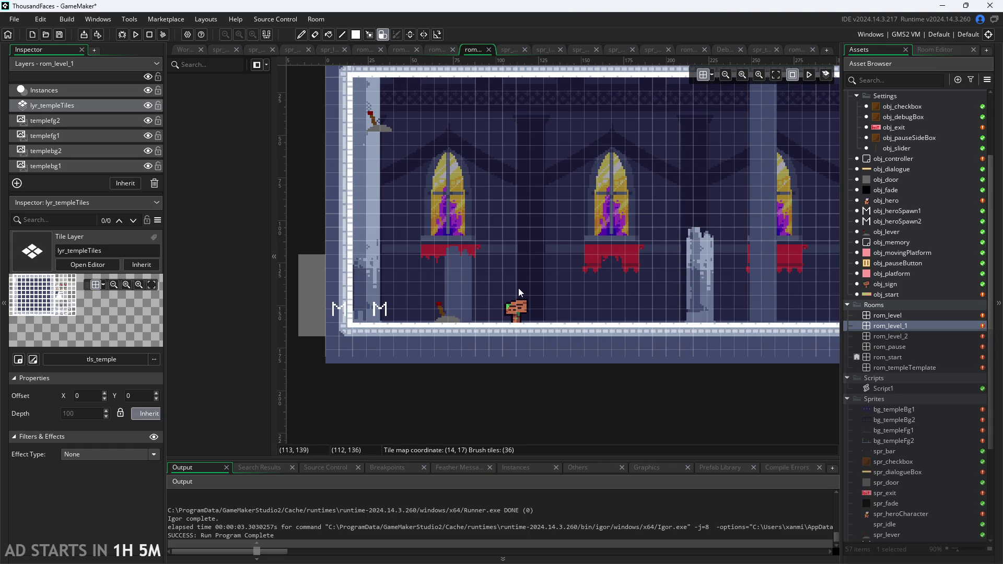
Step: Scroll around rom_level_1 to inspect the cleaned-up temple tile layer
scroll(617, 208, "right", 5)
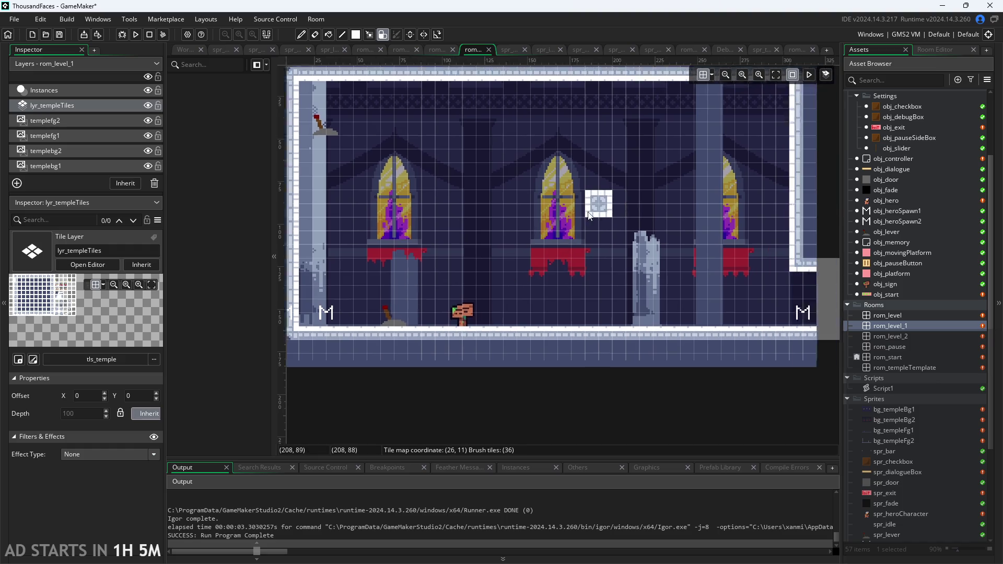
scroll(486, 253, "down", 2)
scroll(486, 253, "left", 6)
scroll(486, 253, "down", 1)
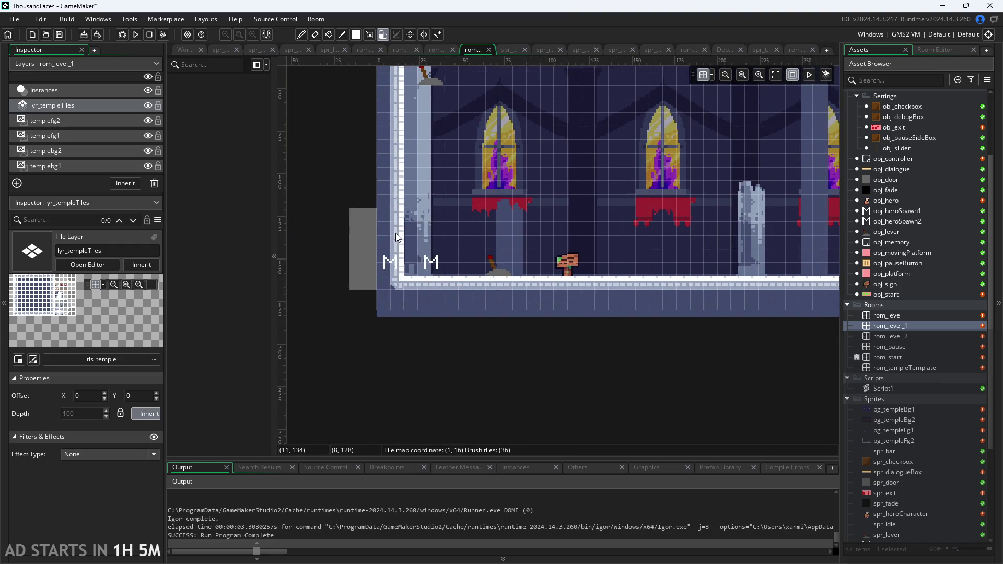
scroll(469, 282, "right", 4)
scroll(469, 282, "up", 2)
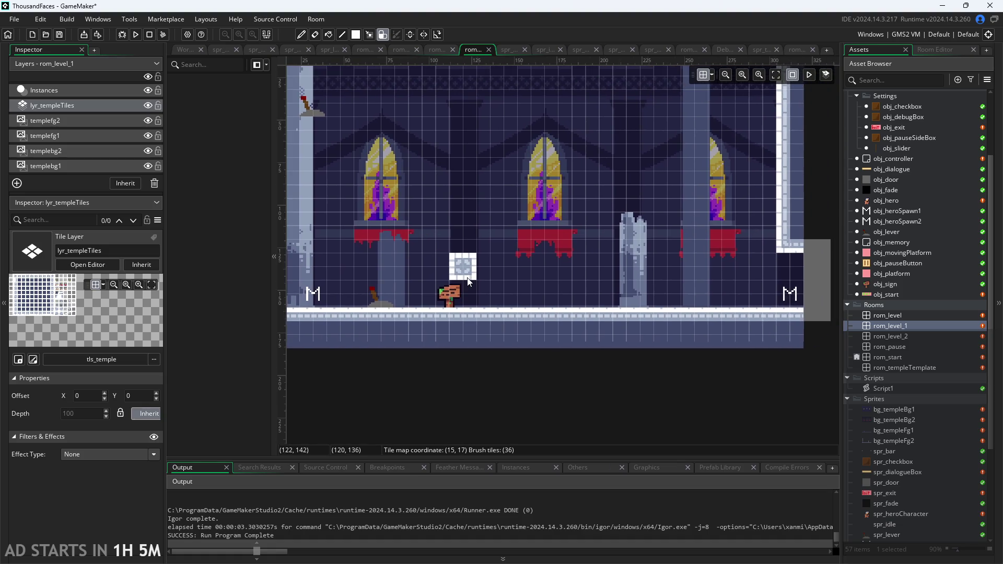
scroll(435, 278, "down", 2)
scroll(385, 240, "right", 2)
scroll(349, 236, "down", 1)
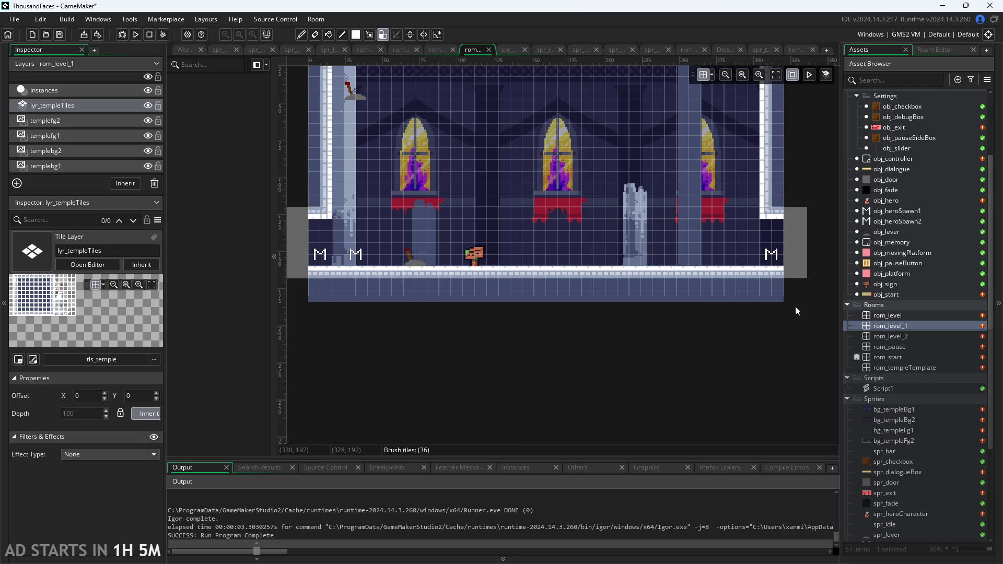
Step: On the Instances layer, delete the duplicate heroSpawn1 markers and check the remaining left spawn's properties
left_click(84, 94)
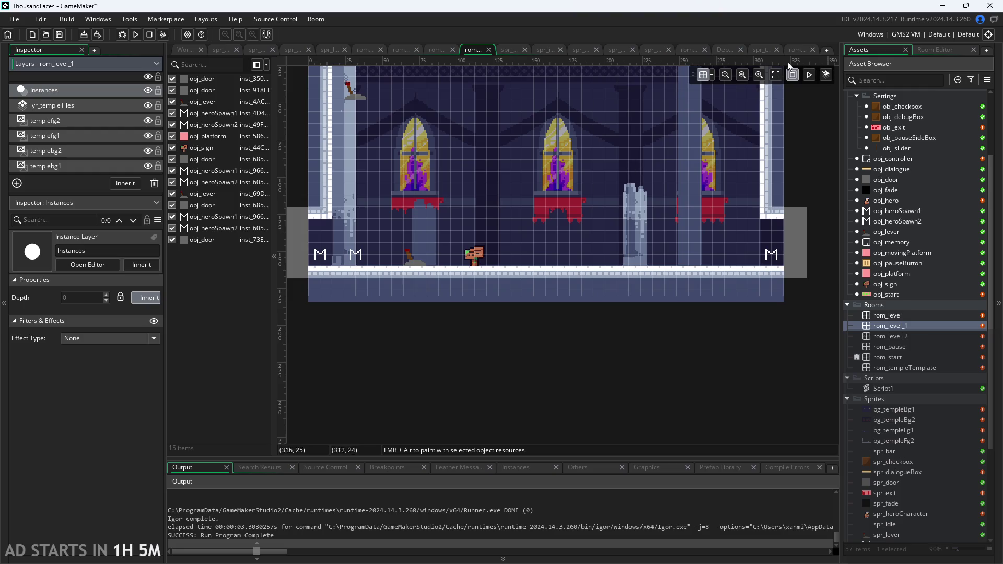
left_click(826, 76)
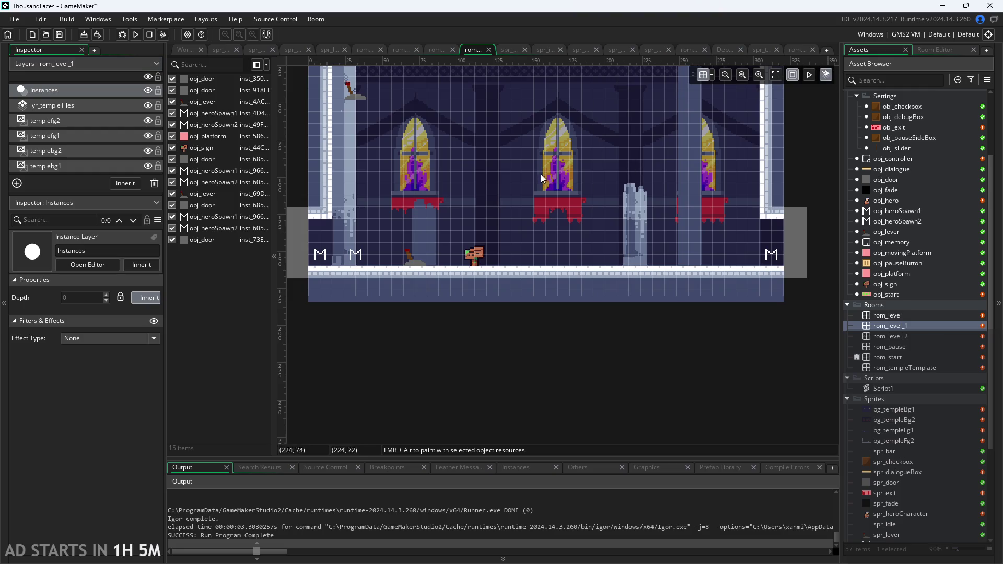
left_click(358, 256)
key("Delete")
left_click(357, 256)
key("Delete")
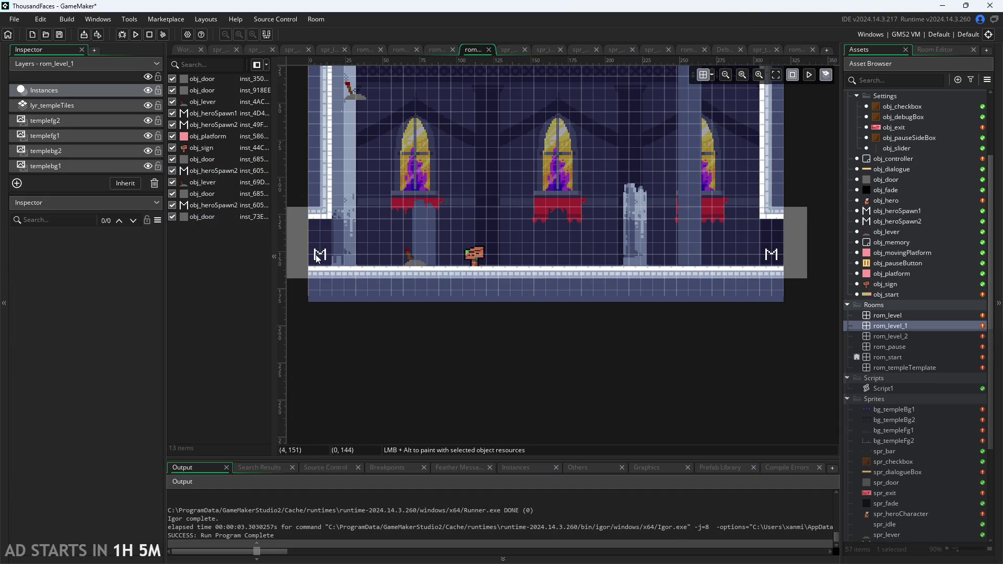
left_click(318, 255)
double_click(318, 255)
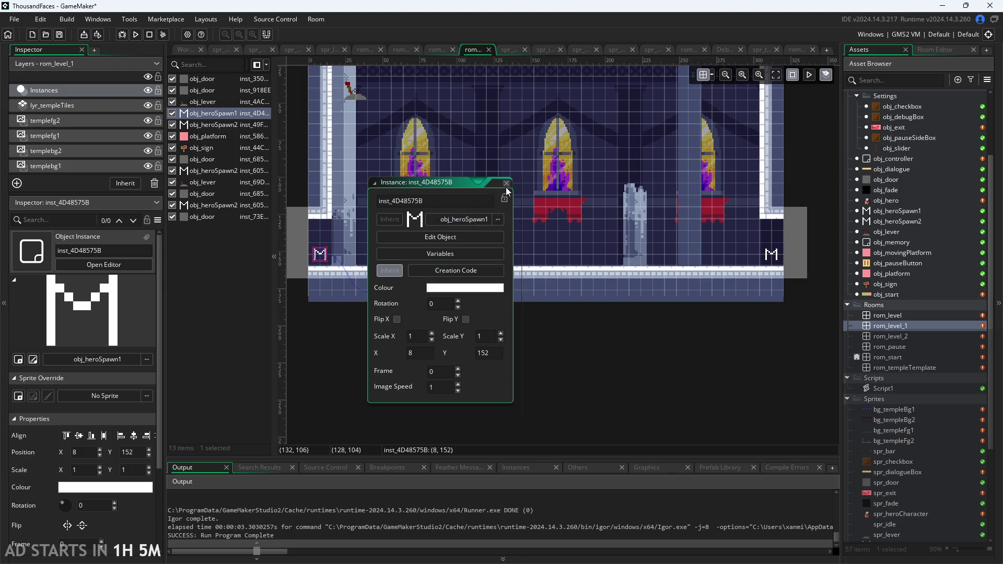
scroll(113, 349, "down", 2)
key("Escape")
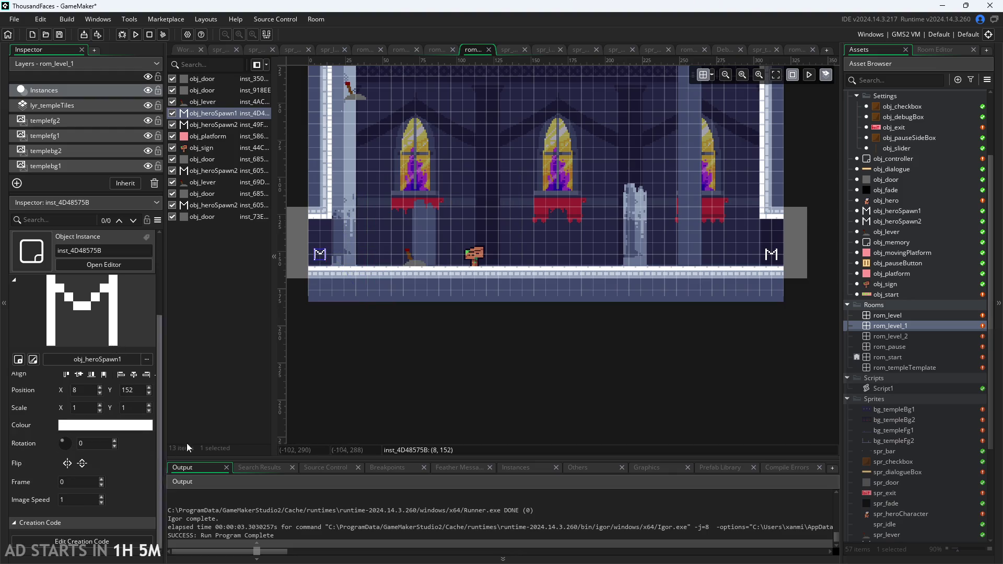
Step: Delete the obj_sign from rom_level_1
scroll(446, 359, "left", 2)
scroll(445, 353, "up", 2)
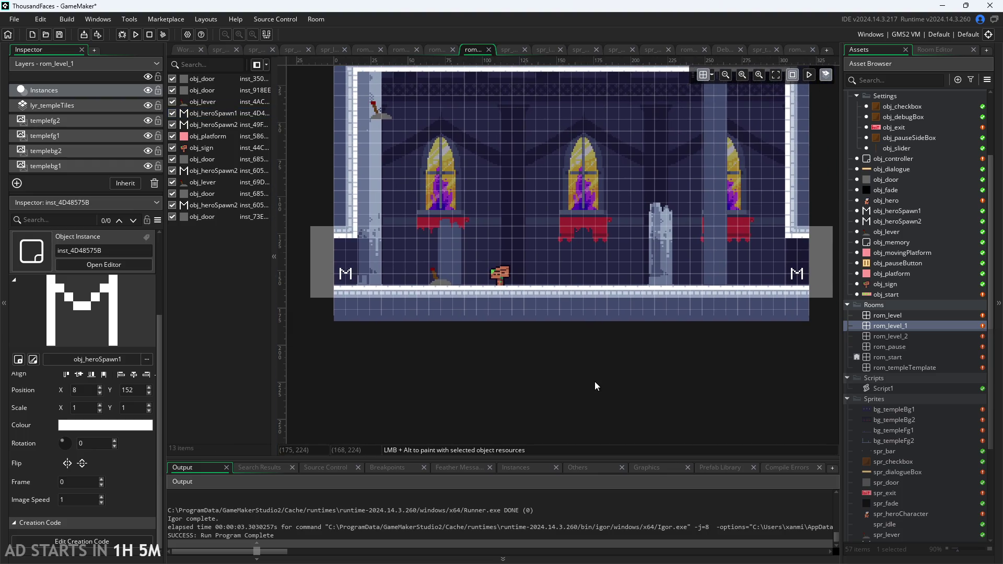
scroll(594, 382, "right", 3)
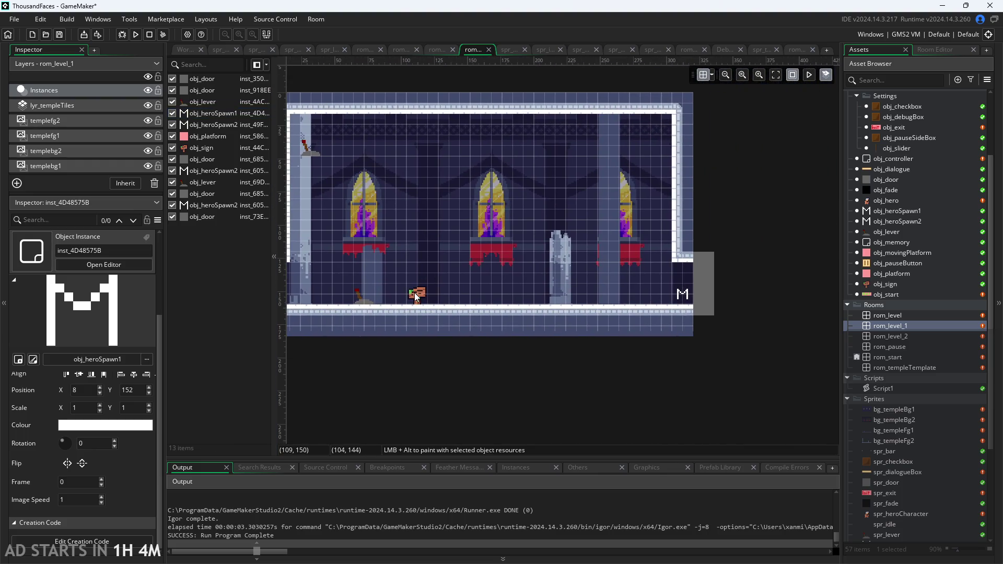
left_click(416, 297)
scroll(556, 280, "left", 2)
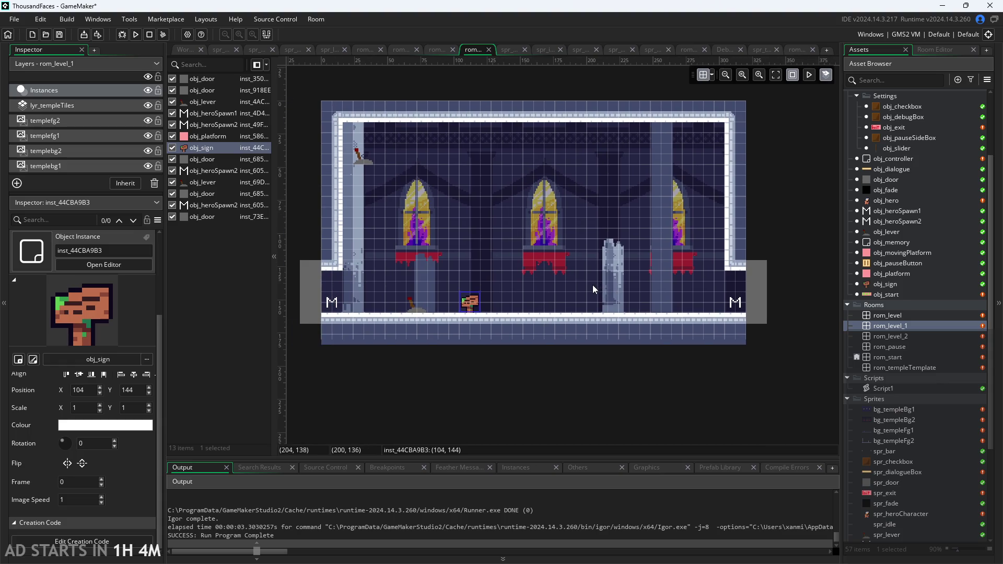
key("Delete")
Step: Move the lever down onto the floor at the left, at position (64,144)
left_click_drag(368, 154, 419, 300)
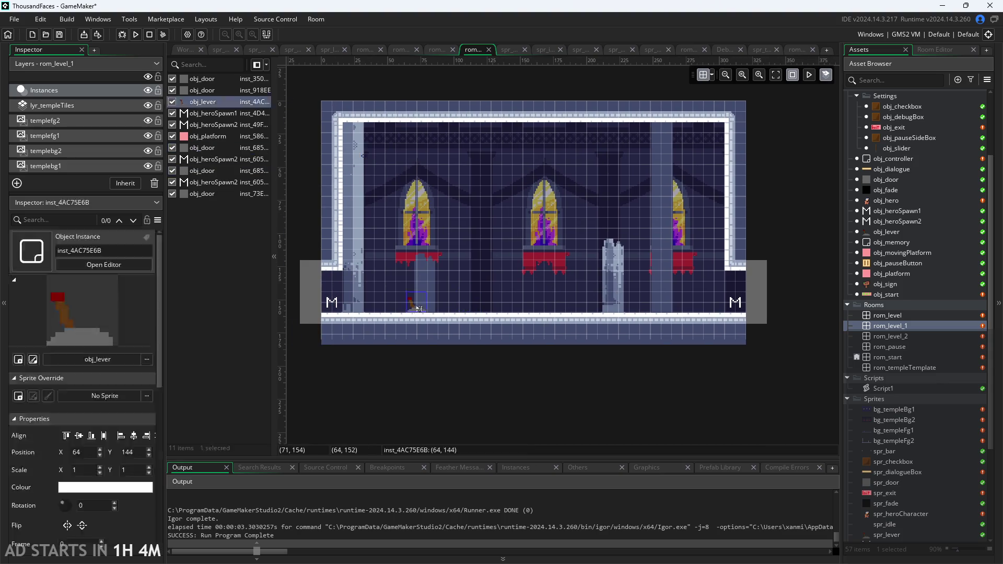
left_click(448, 384)
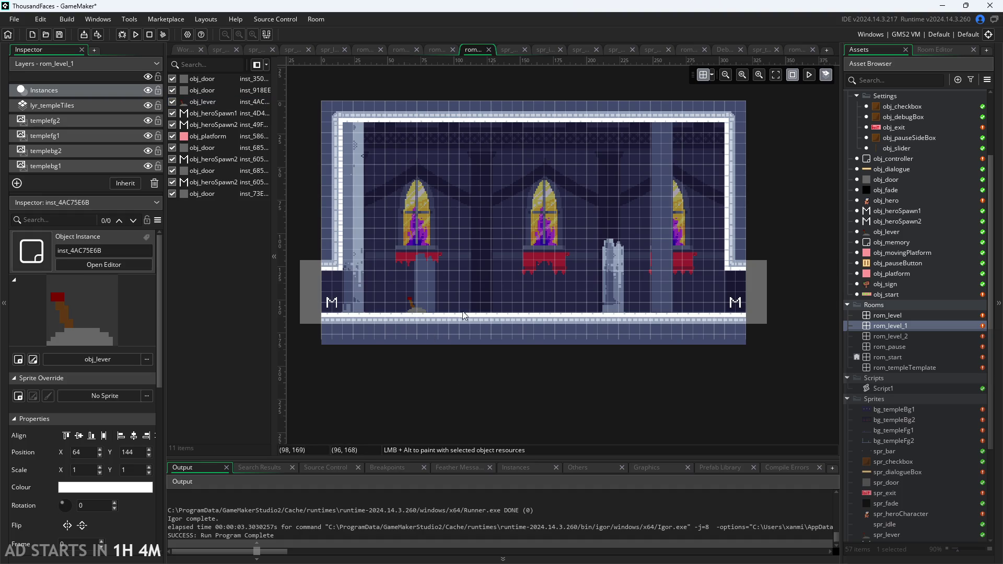
left_click(734, 302)
left_click(756, 296)
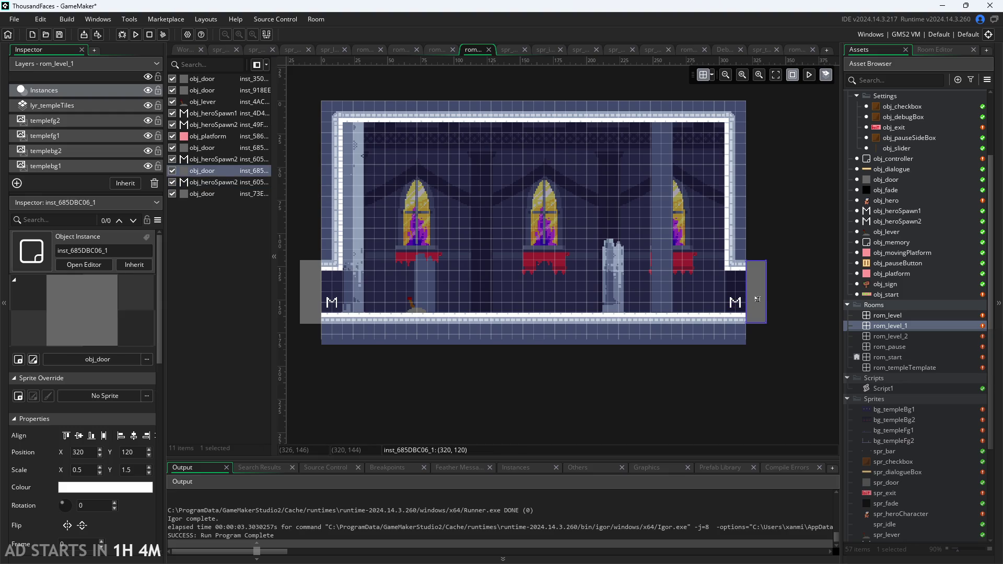
Step: Inspect the duplicate left door's creation code and delete that door
left_click(315, 292)
double_click(316, 292)
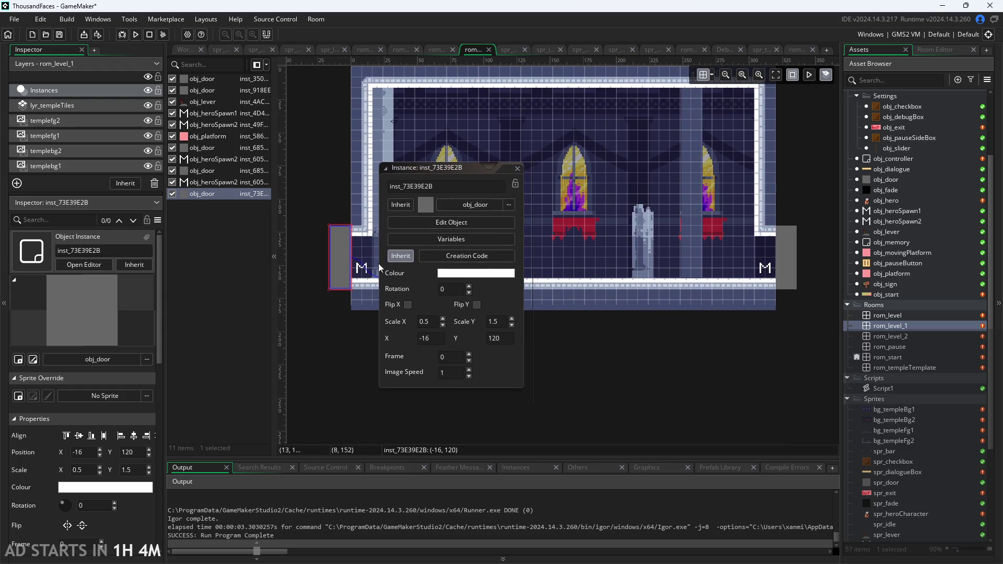
left_click(463, 256)
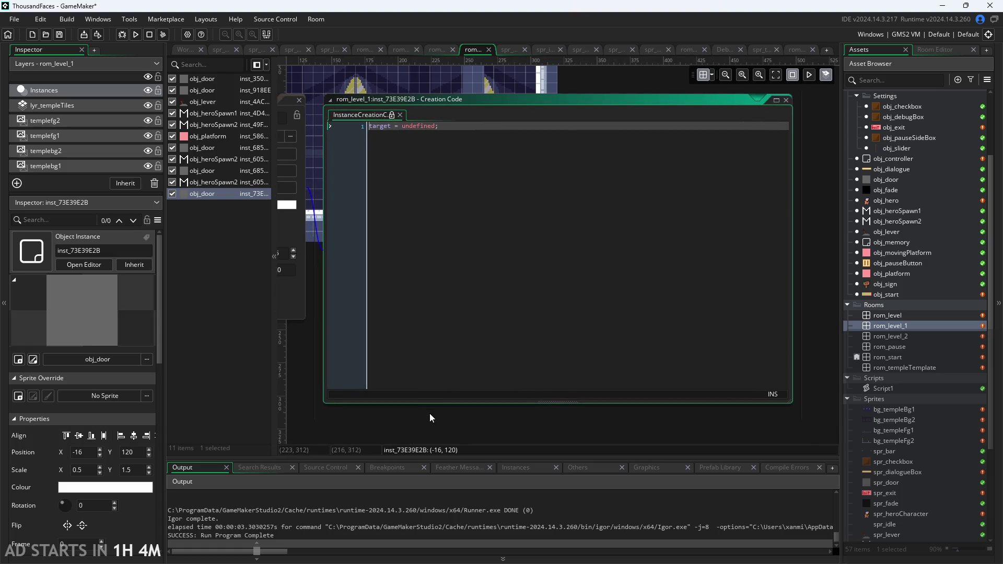
left_click(431, 413)
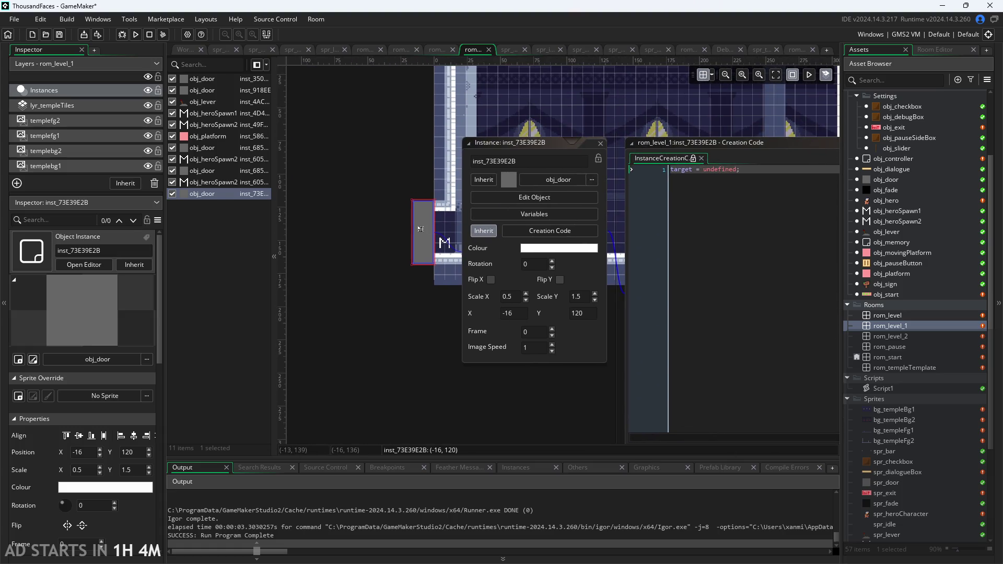
key("Delete")
Step: Confirm the remaining left door targets rom_level, nudging it to X -32 and back to -16
double_click(418, 227)
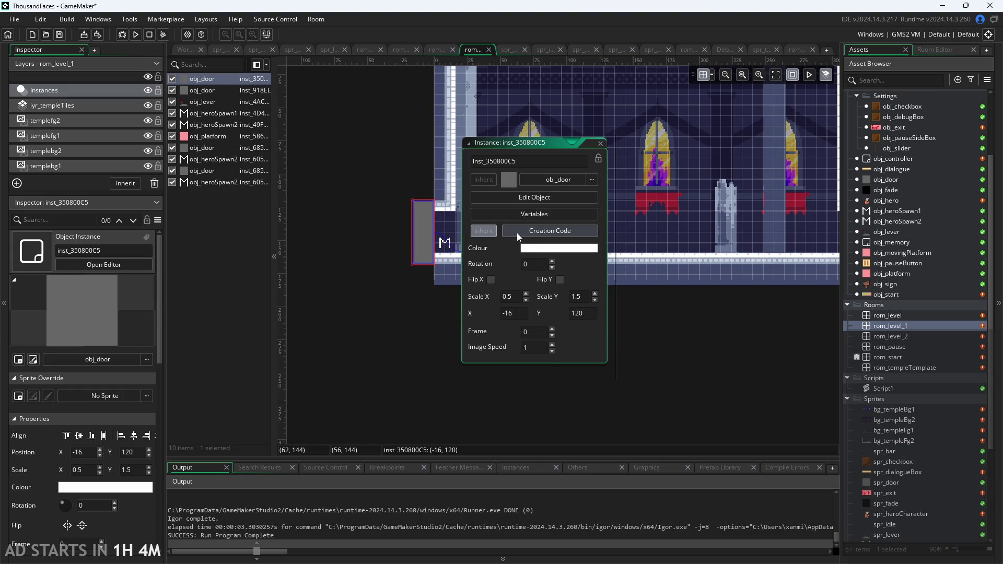
left_click(517, 231)
left_click(398, 419)
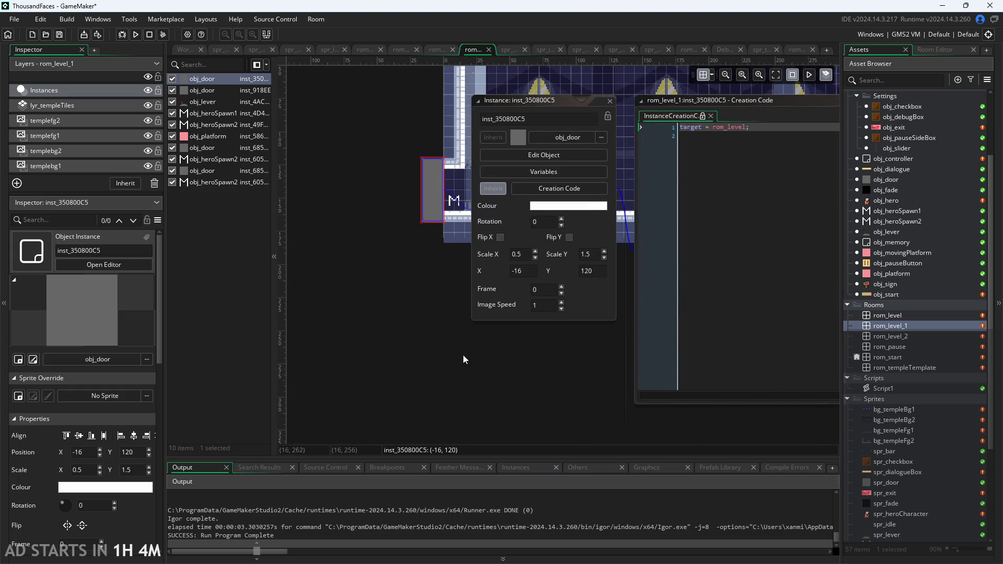
left_click_drag(431, 205, 415, 208)
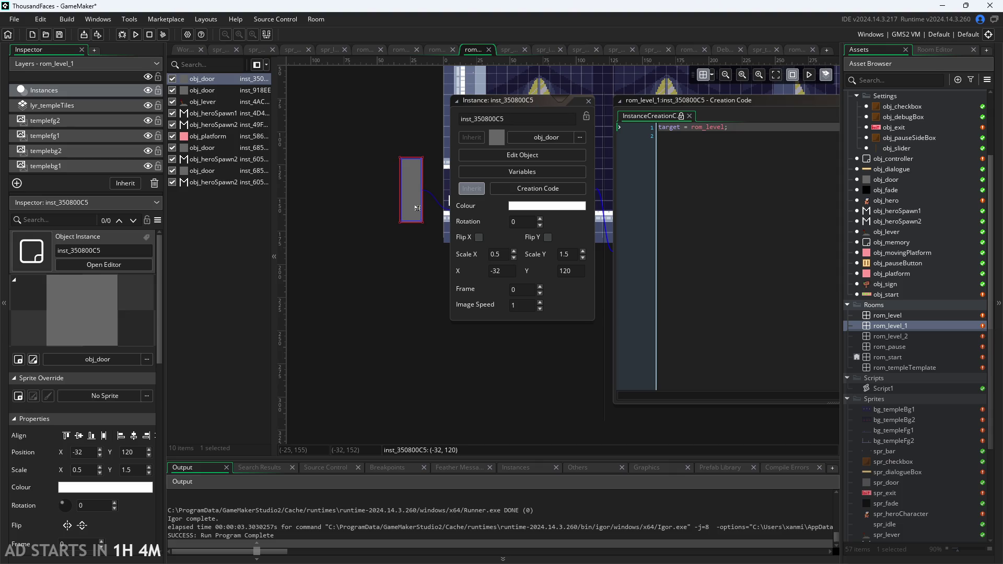
left_click_drag(421, 199, 433, 199)
left_click(419, 296)
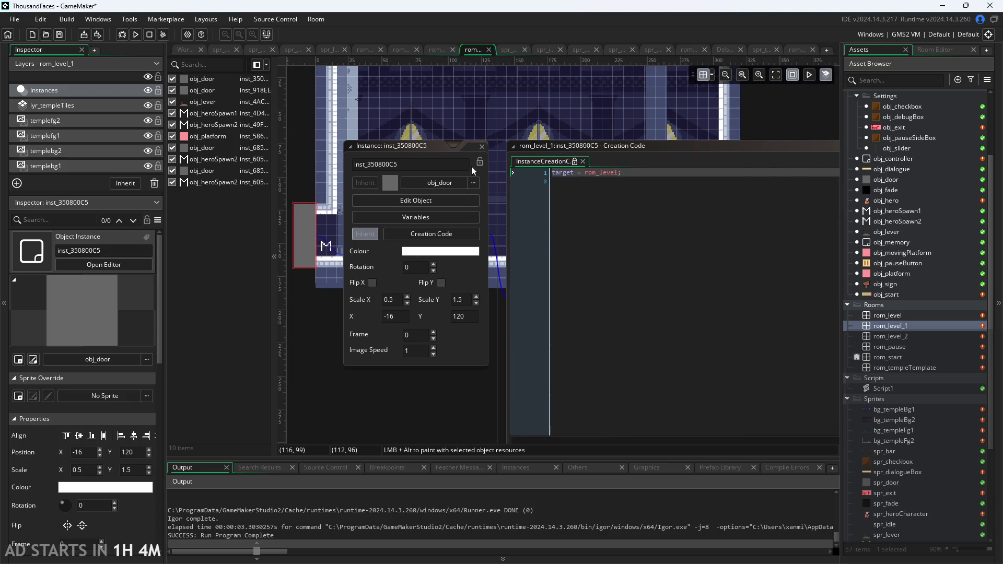
left_click(482, 147)
left_click(721, 288)
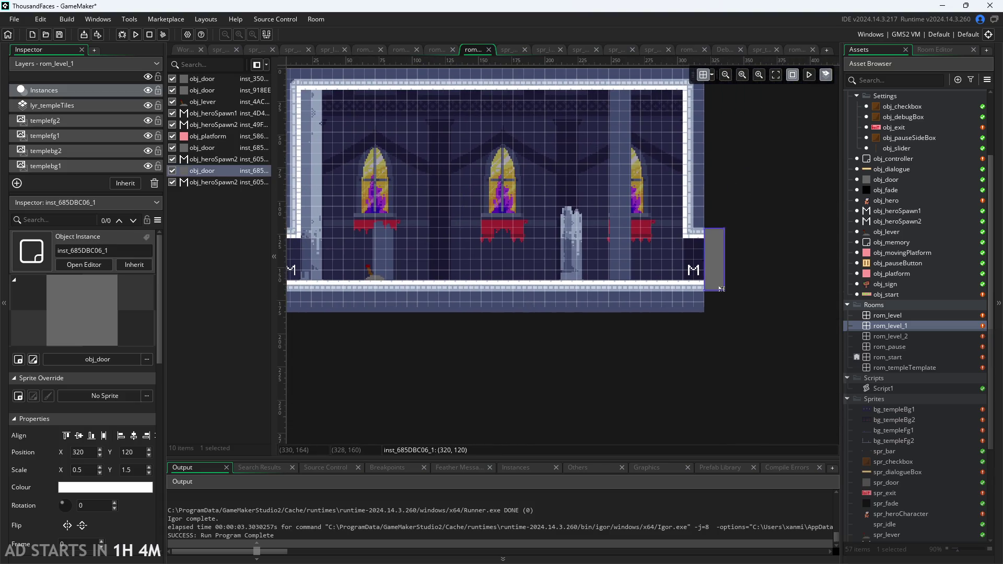
Step: Bring the room's right edge into view and move a right-side door out to 352, 112
double_click(721, 289)
left_click_drag(733, 355, 617, 370)
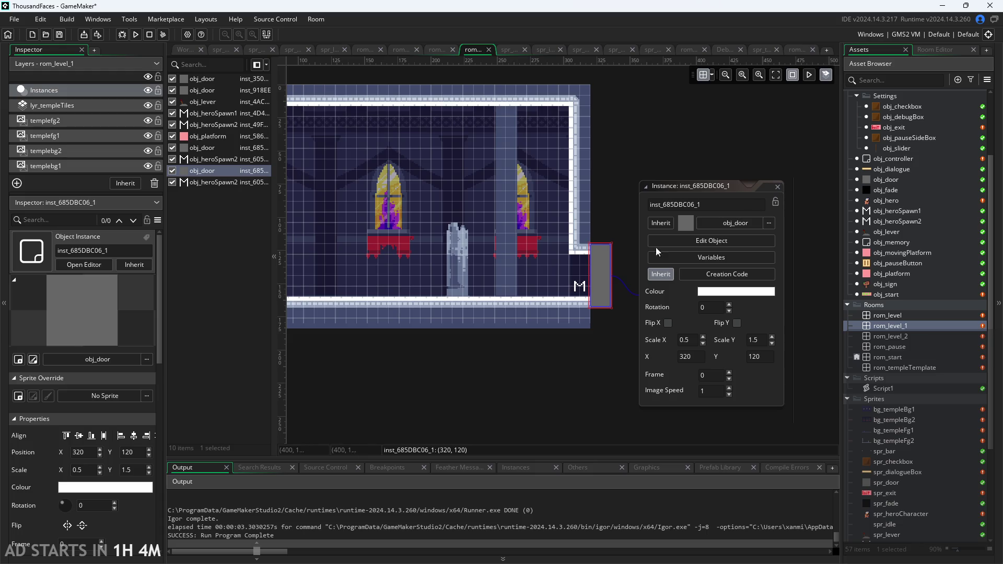
mouse_move(605, 291)
left_mouse_down()
mouse_move(648, 280)
mouse_move(627, 300)
mouse_move(651, 351)
left_mouse_up()
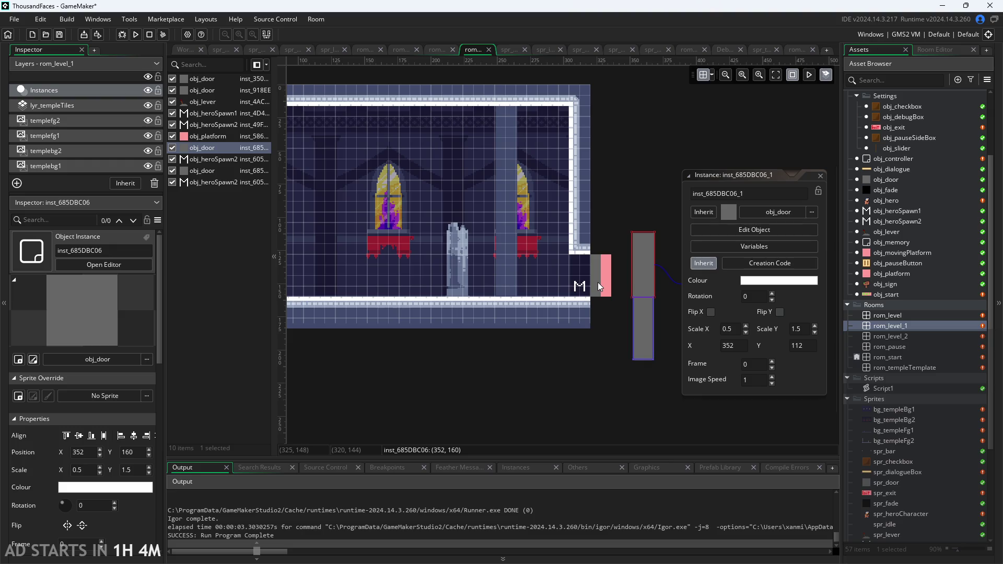
left_click(599, 286)
scroll(615, 261, "down", 3)
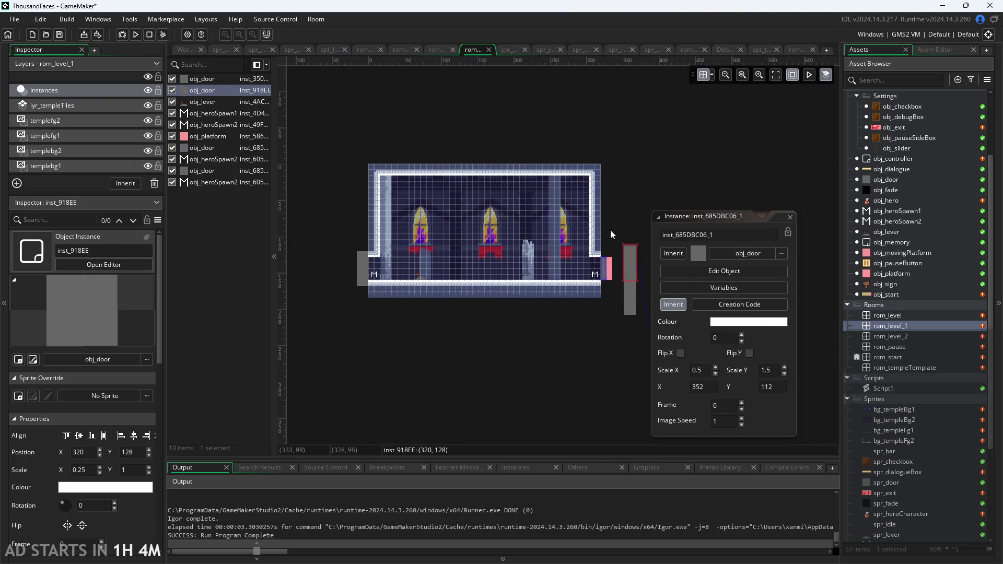
scroll(611, 285, "up", 2)
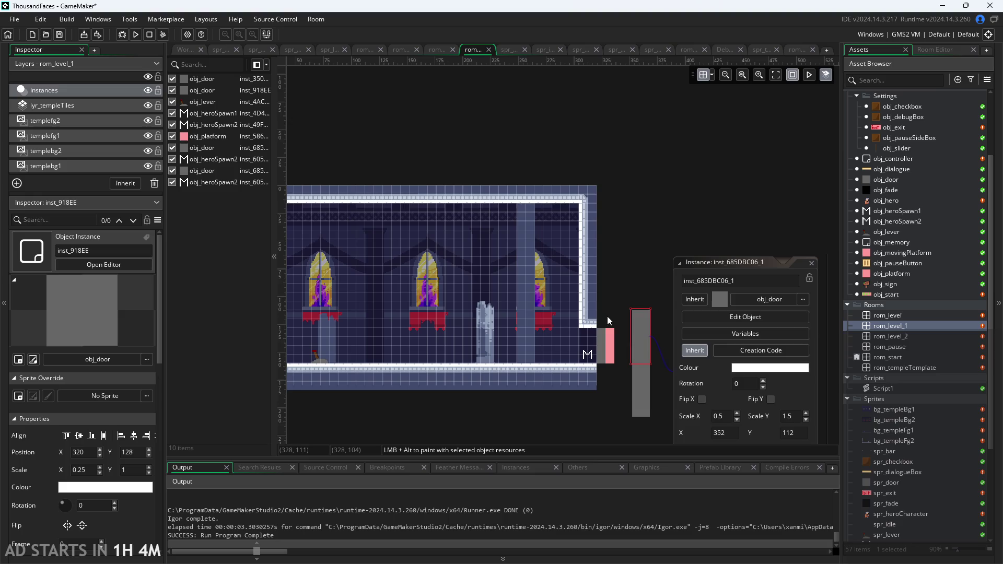
scroll(606, 261, "up", 2)
scroll(600, 269, "up", 1)
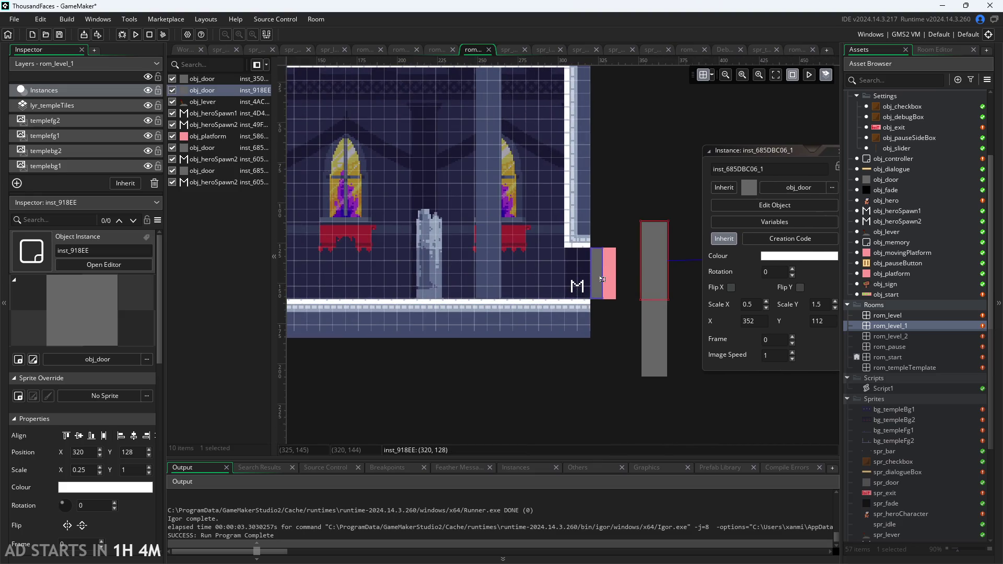
Step: Check door inst_918EE's creation code, confirming it targets rom_level_2
double_click(602, 279)
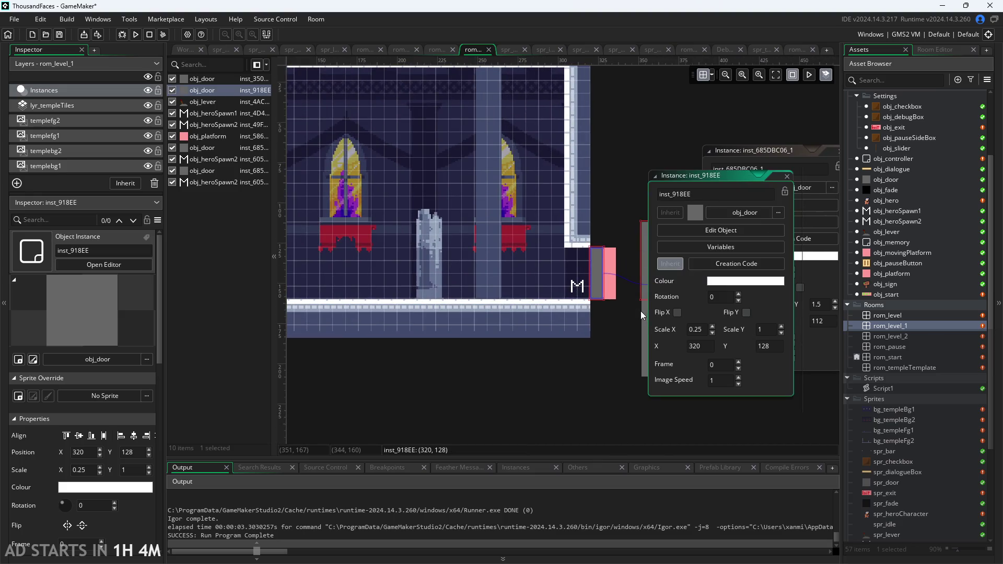
left_click(612, 287)
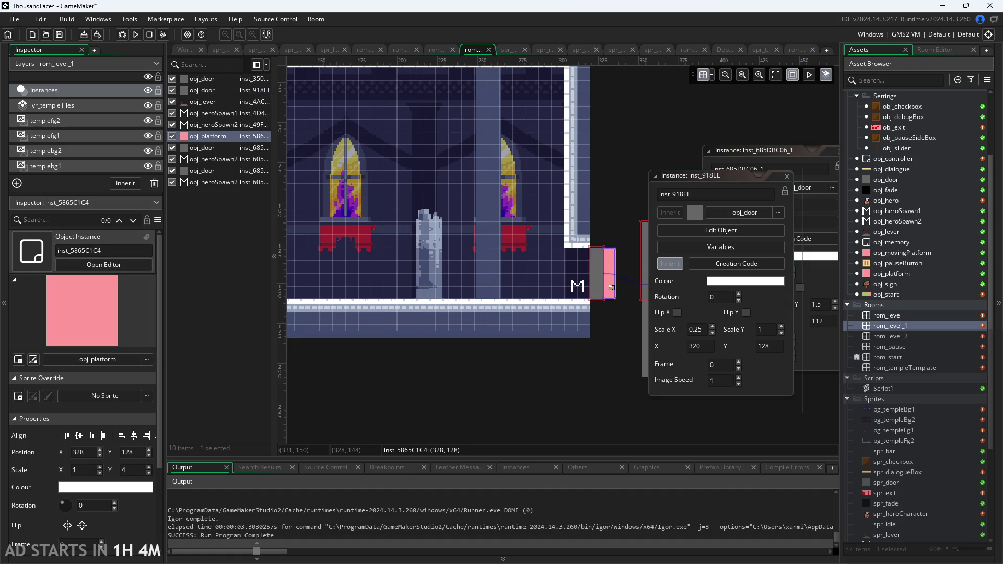
left_click(601, 283)
left_click(737, 263)
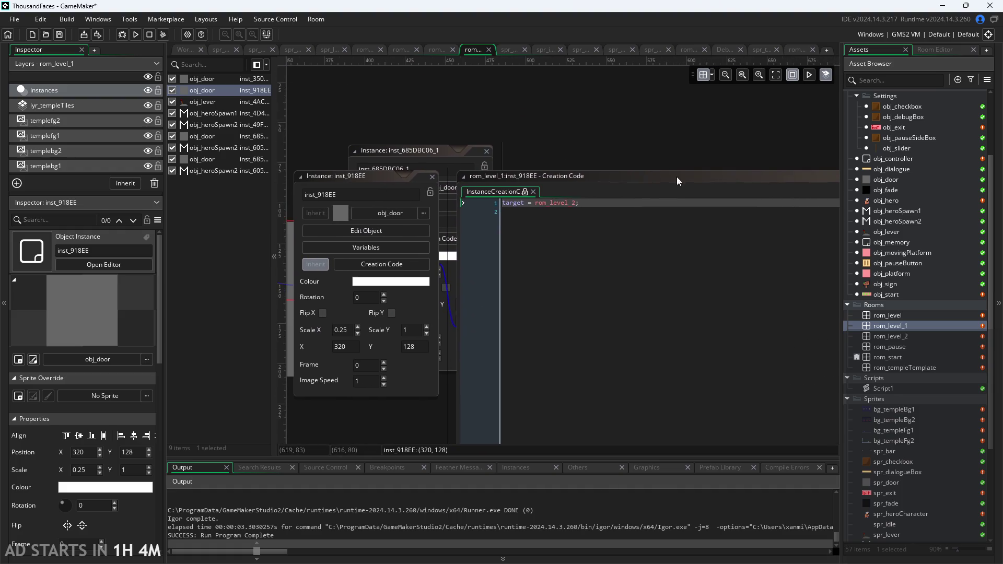
left_click(428, 177)
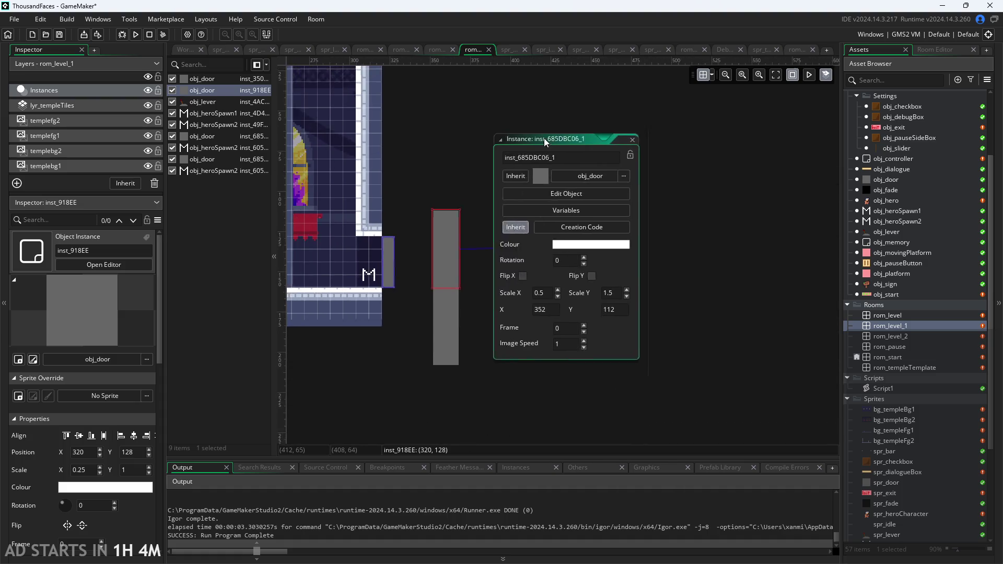
Step: Delete the two extra right-side doors and move the rom_level_2 door up to y 120
key("Delete")
left_click(477, 261)
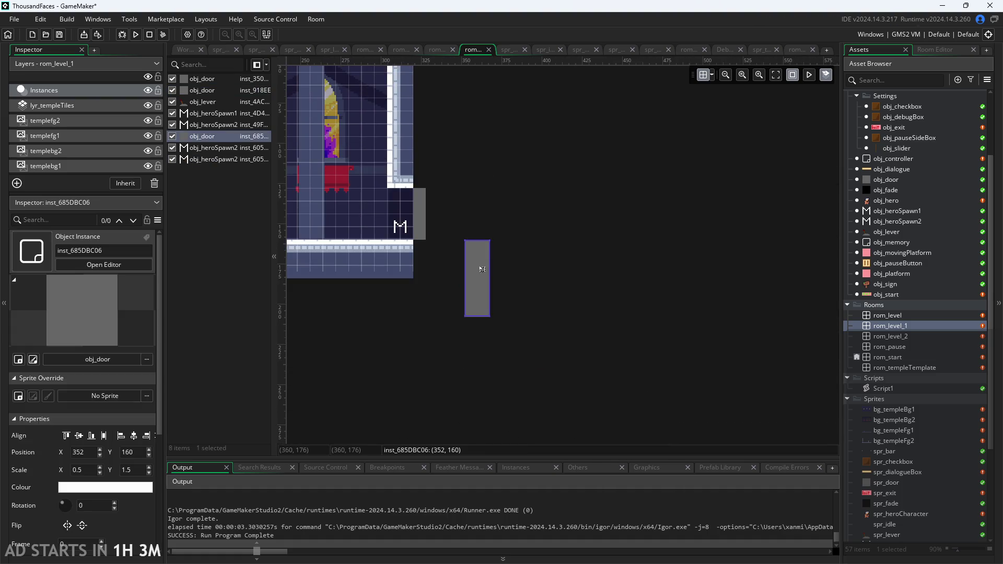
key("Delete")
left_click_drag(423, 222, 425, 207)
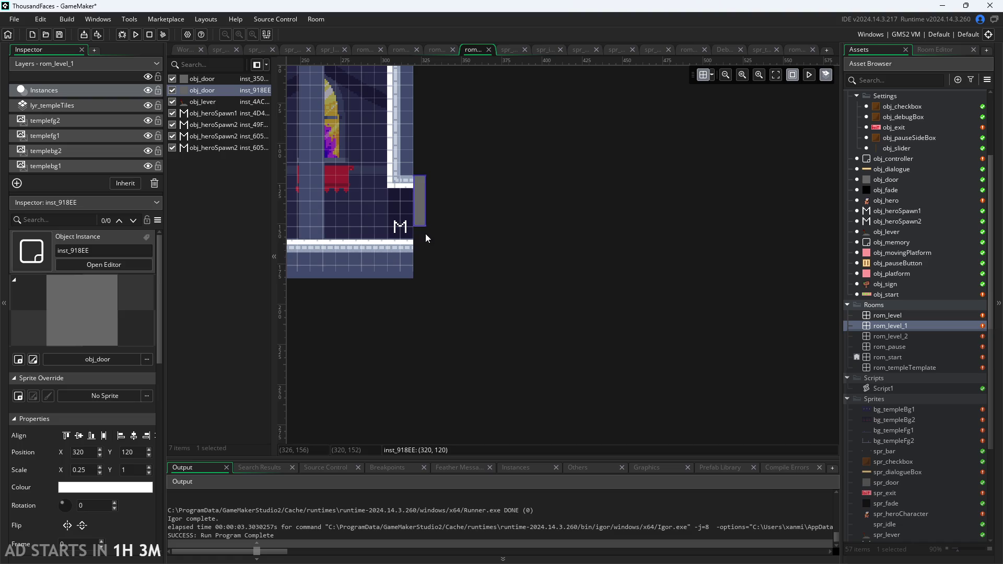
Step: Scale the right rom_level_2 door to 0.5 × 1.5
left_click_drag(426, 227, 438, 250)
scroll(463, 283, "down", 3)
scroll(651, 334, "down", 1)
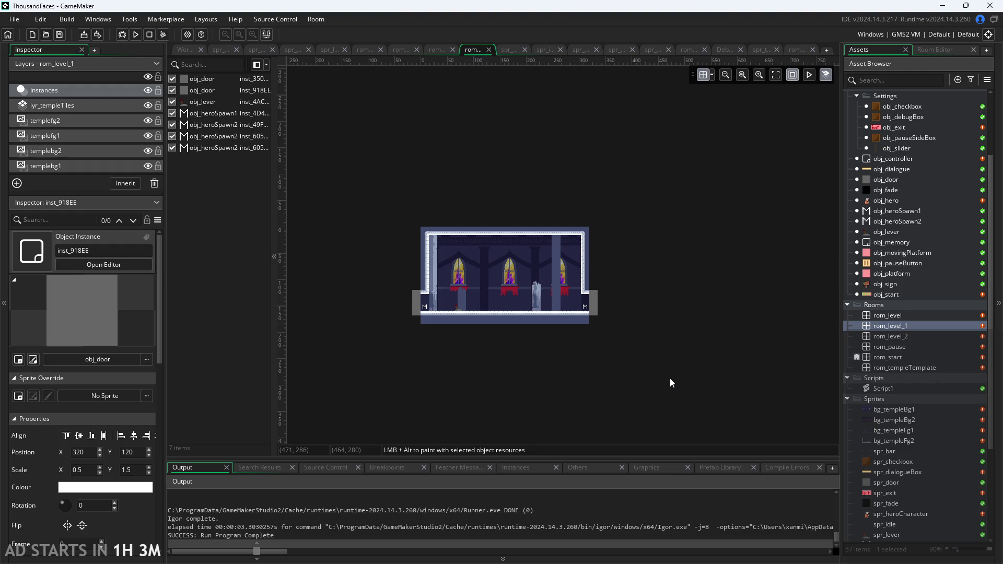
scroll(528, 341, "up", 3)
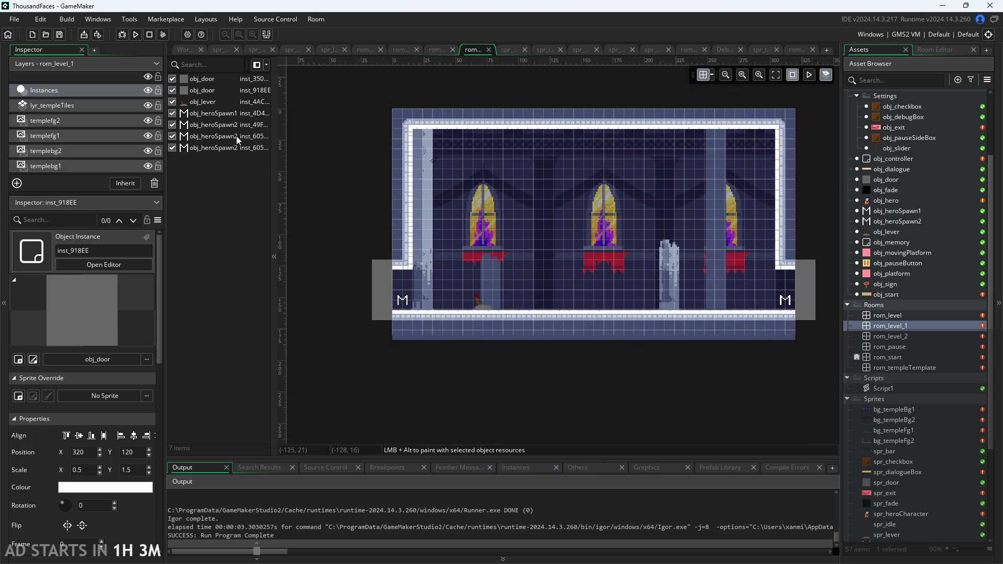
Step: Delete both duplicate obj_heroSpawn2 instances from the instance list
left_click(236, 136)
left_click(239, 147, "shift")
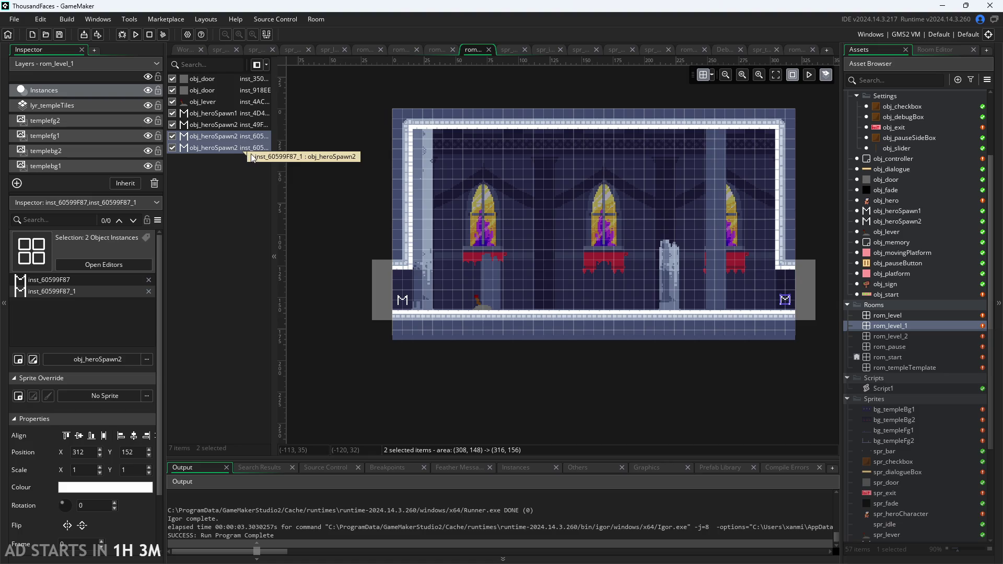
key("Delete")
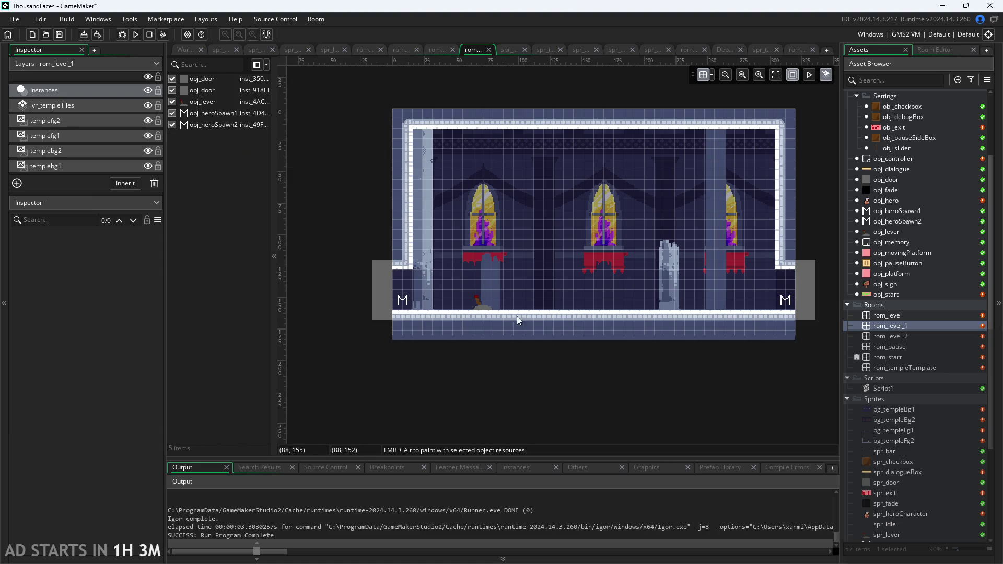
Step: Open rom_level_2 and delete the two stacked heroSpawn1 markers
double_click(933, 336)
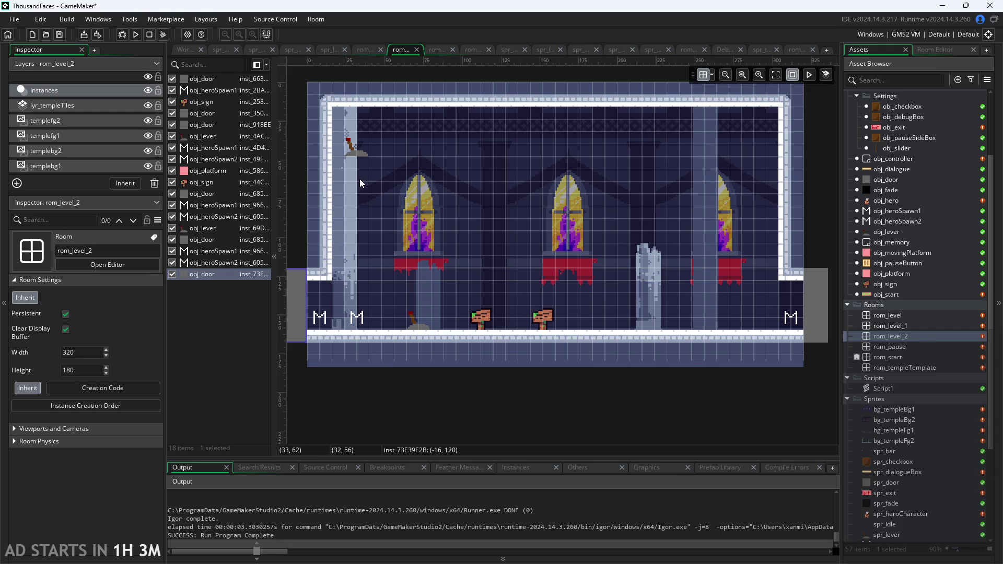
left_click(358, 317)
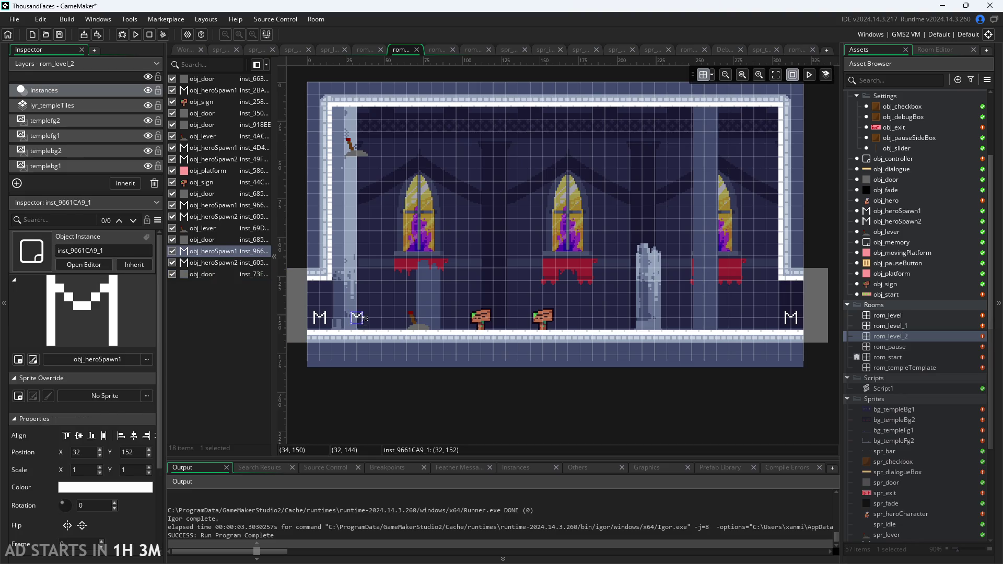
key("Delete")
left_click(355, 319)
key("Delete")
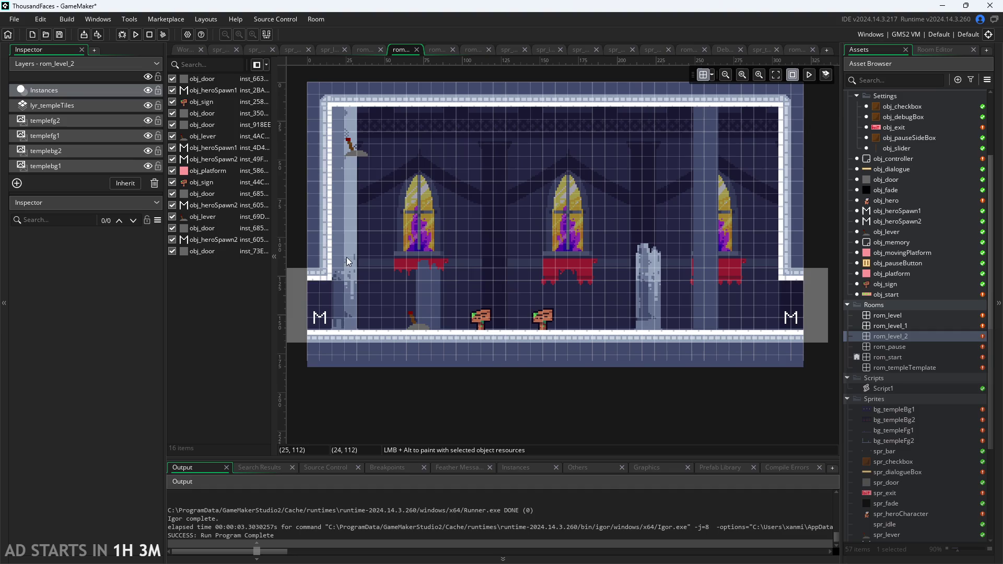
Step: Delete both levers (top-left and floor) and both signs from rom_level_2
left_click(355, 152)
key("Delete")
left_click(413, 321)
key("Delete")
left_click(480, 318)
key("Delete")
left_click(554, 324)
key("Delete")
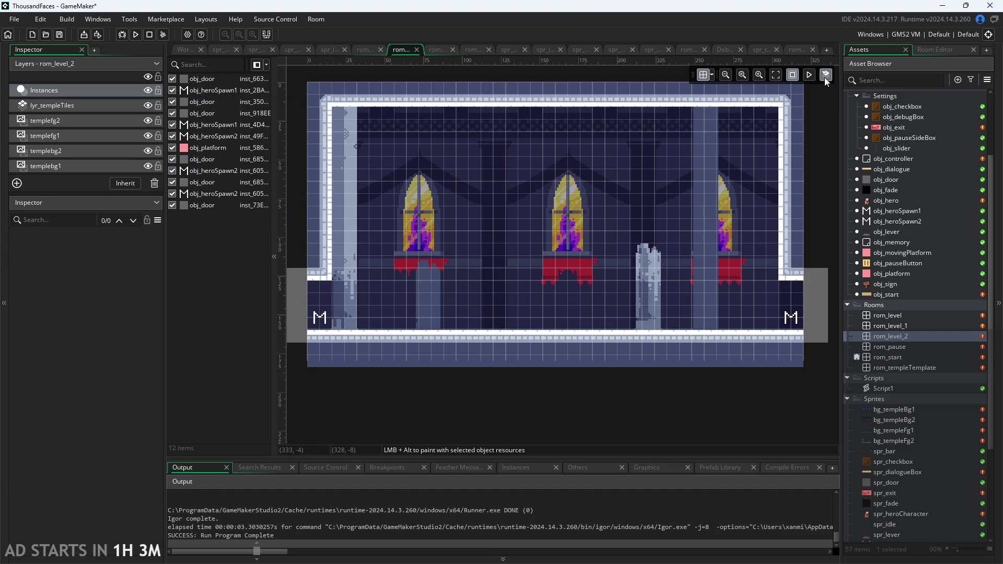
Step: Delete all three stacked heroSpawn2 markers and the extra left heroSpawn1
left_click(789, 318)
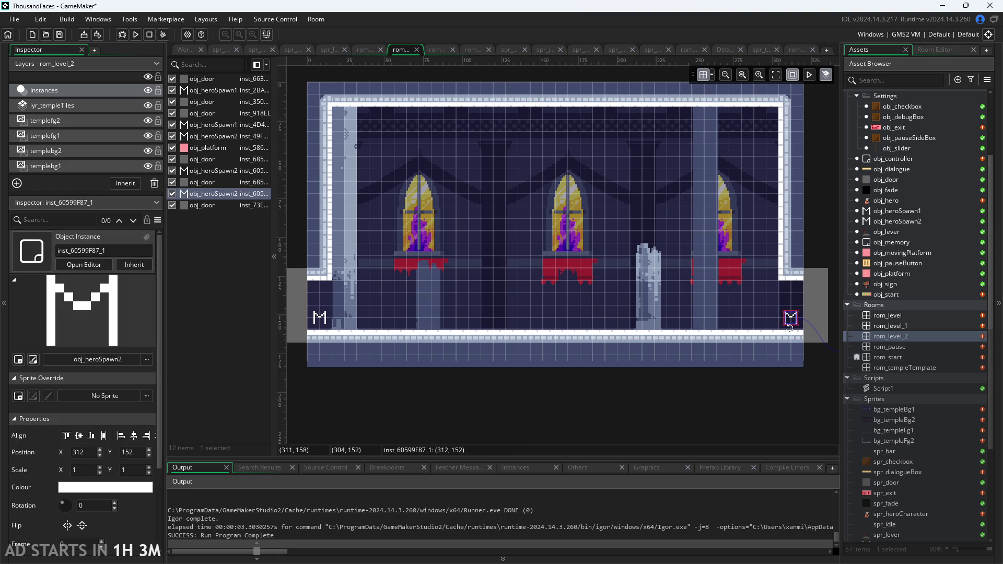
key("Delete")
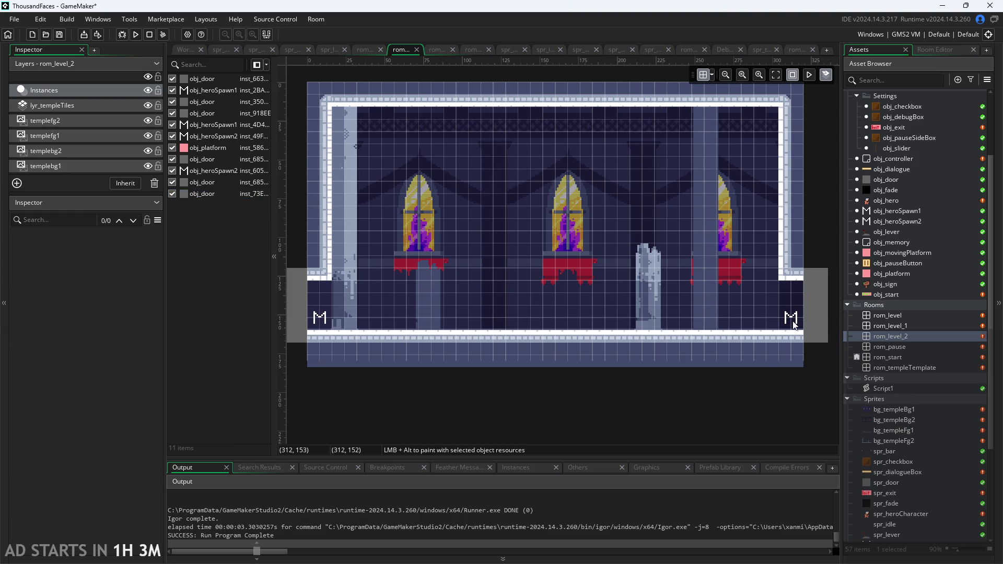
left_click(792, 319)
key("Delete")
left_click(790, 322)
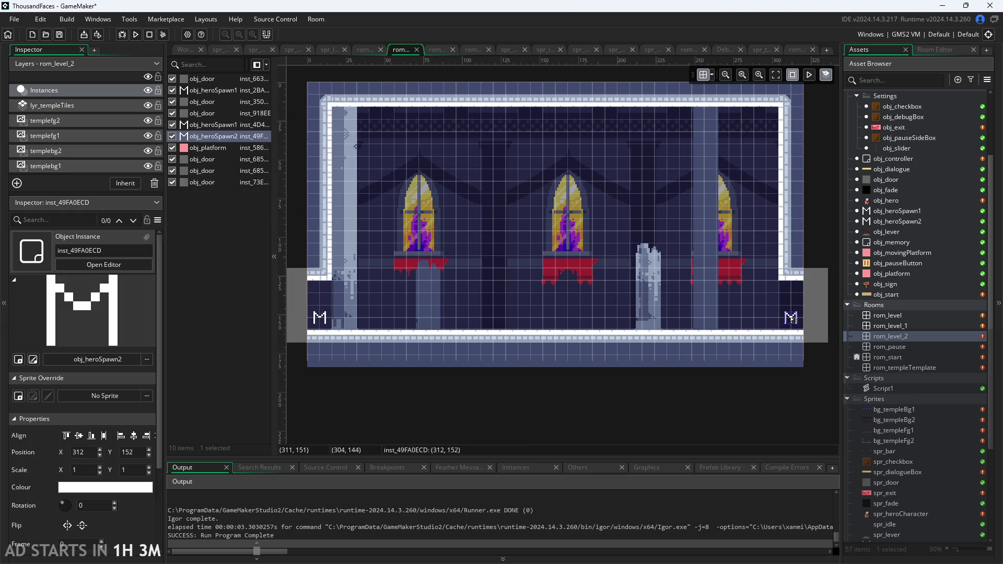
key("Delete")
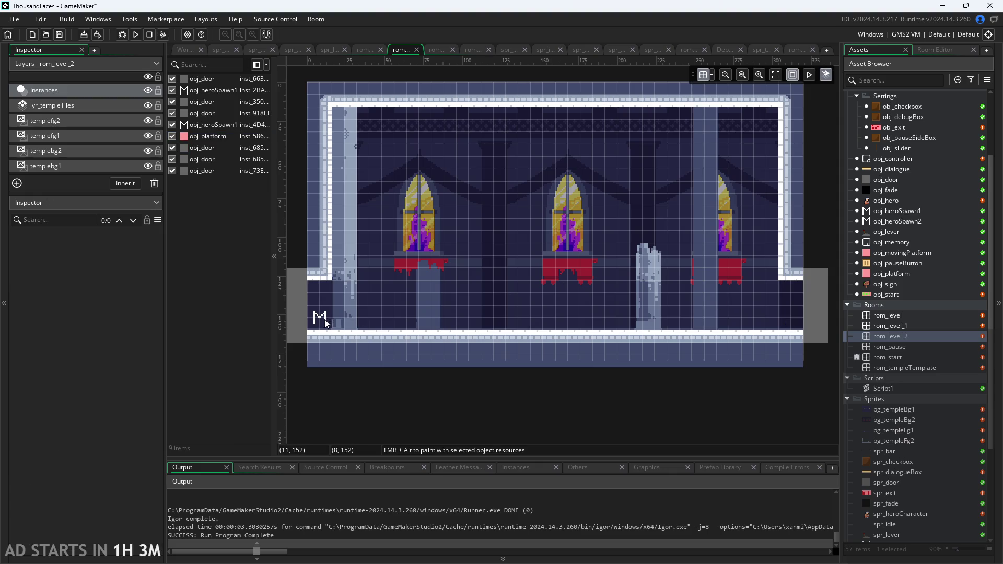
left_click(324, 319)
key("Delete")
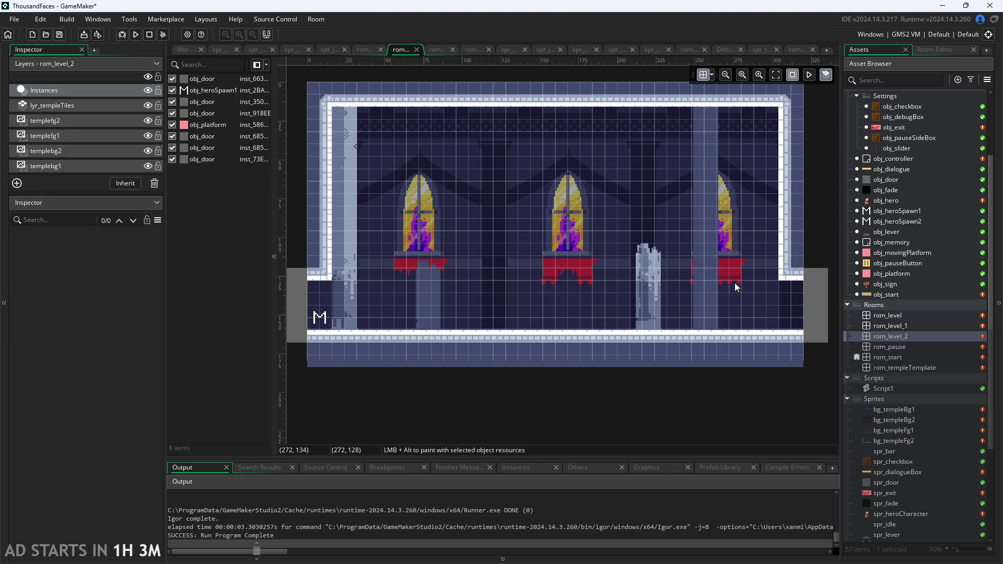
Step: Check the creation code of the door on rom_level_2's right edge, then delete it
left_click(816, 310)
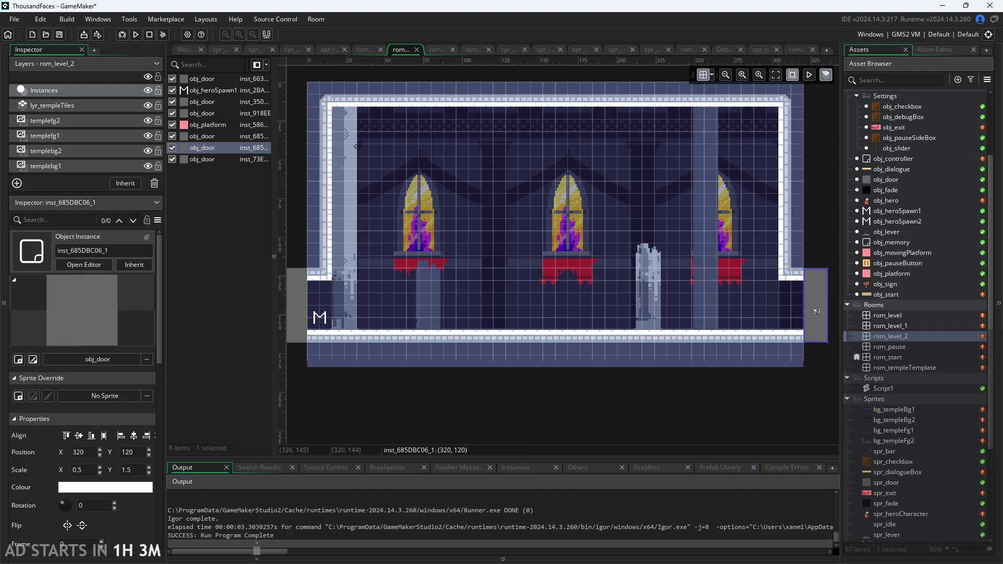
double_click(816, 311)
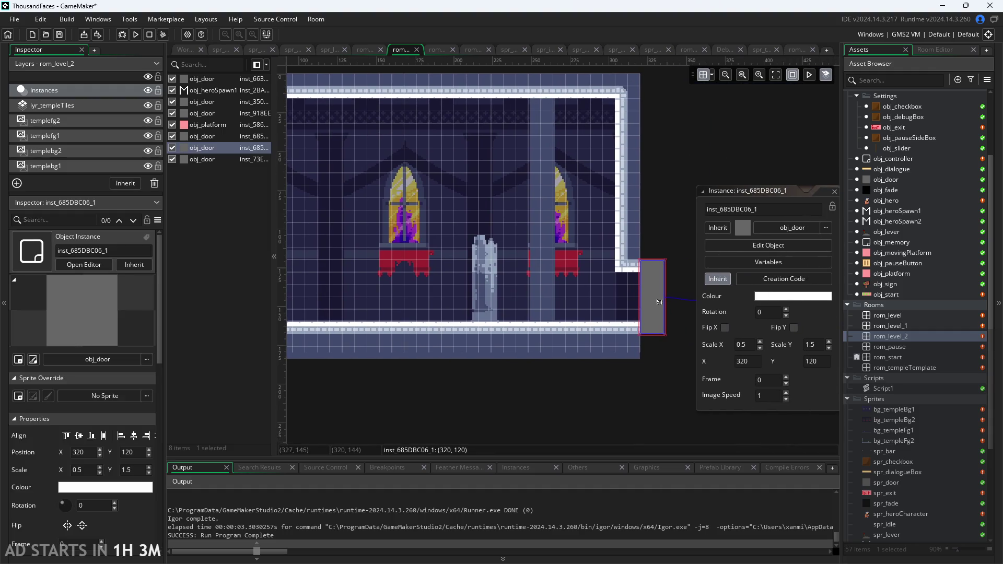
left_click(574, 289)
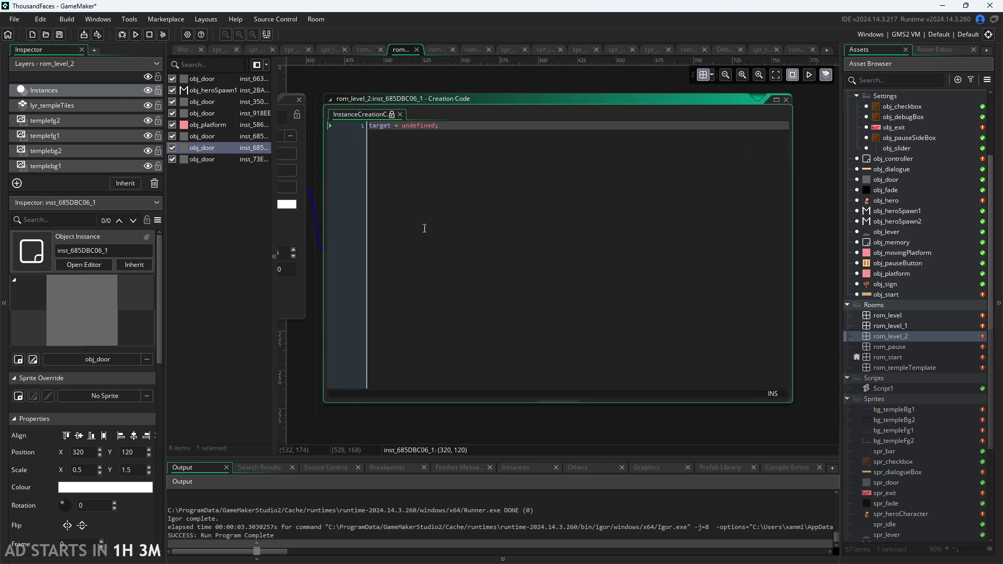
scroll(442, 80, "down", 3)
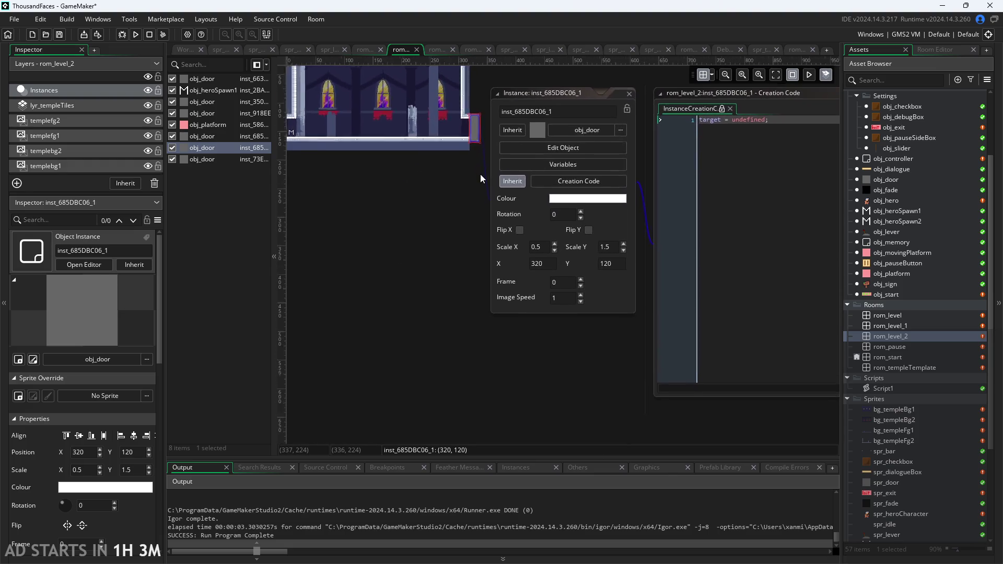
scroll(482, 192, "up", 2)
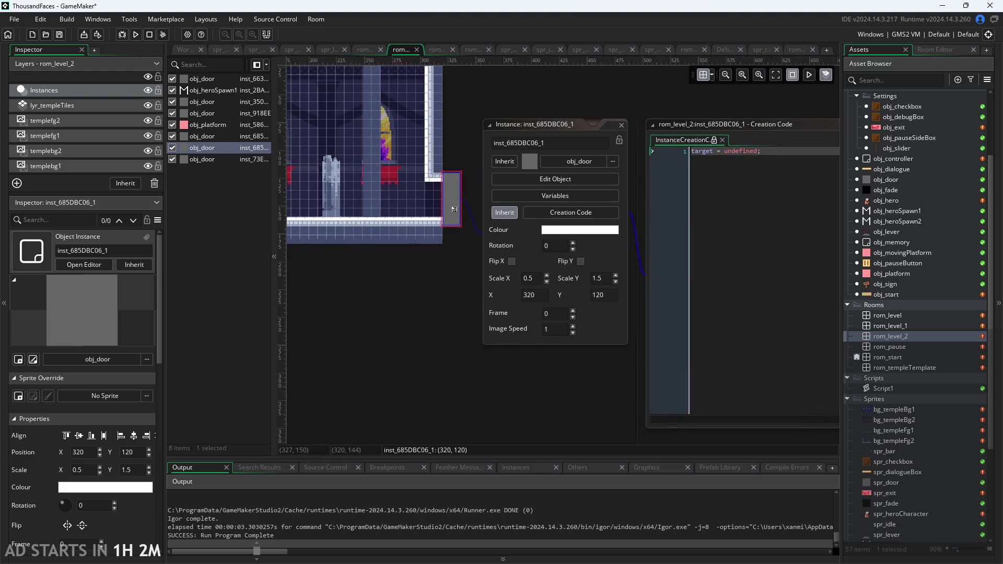
key("Delete")
Step: Check and delete the next right-side door and inst_918EE, then delete the pink platform
double_click(451, 207)
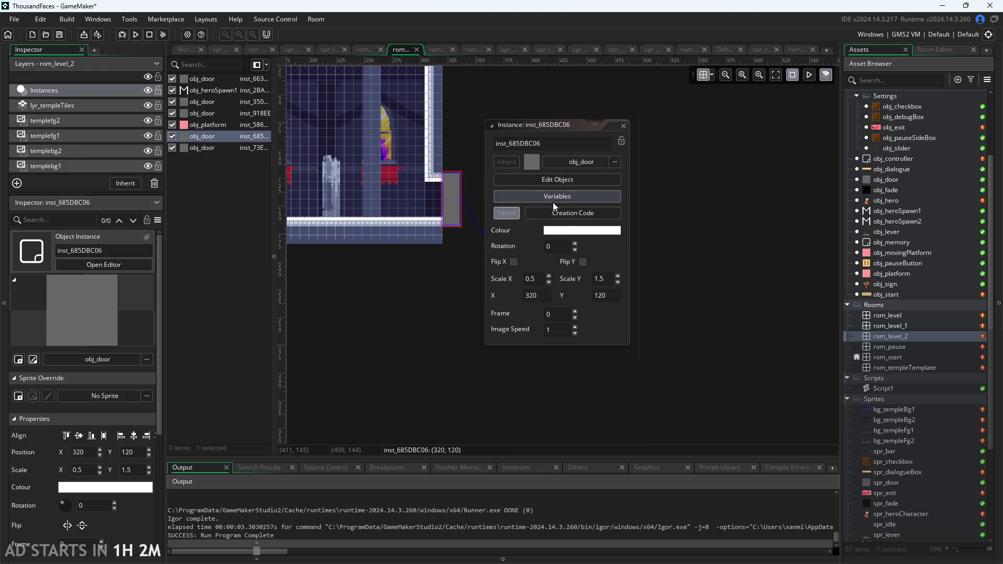
left_click(566, 213)
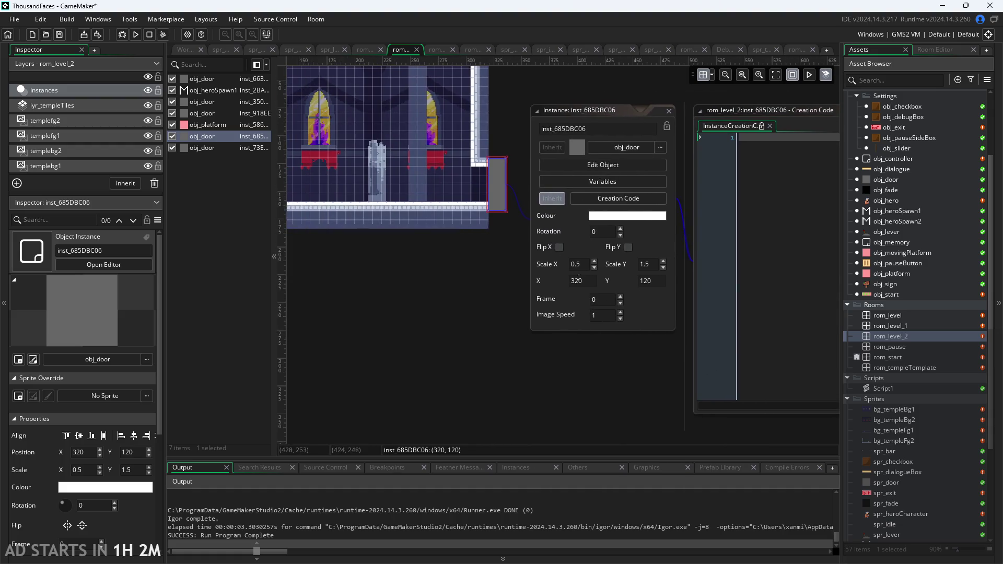
key("Delete")
double_click(488, 192)
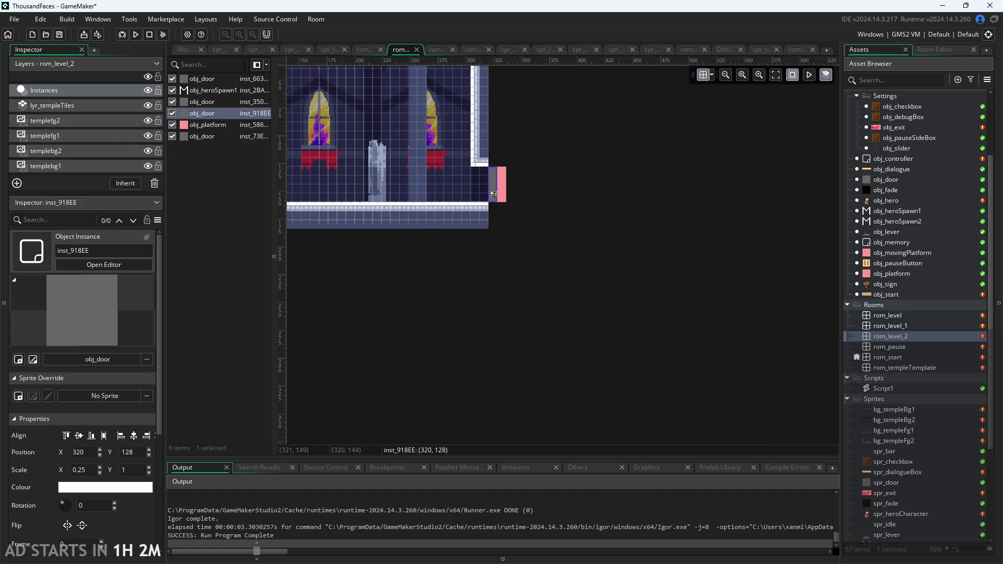
left_click(603, 205)
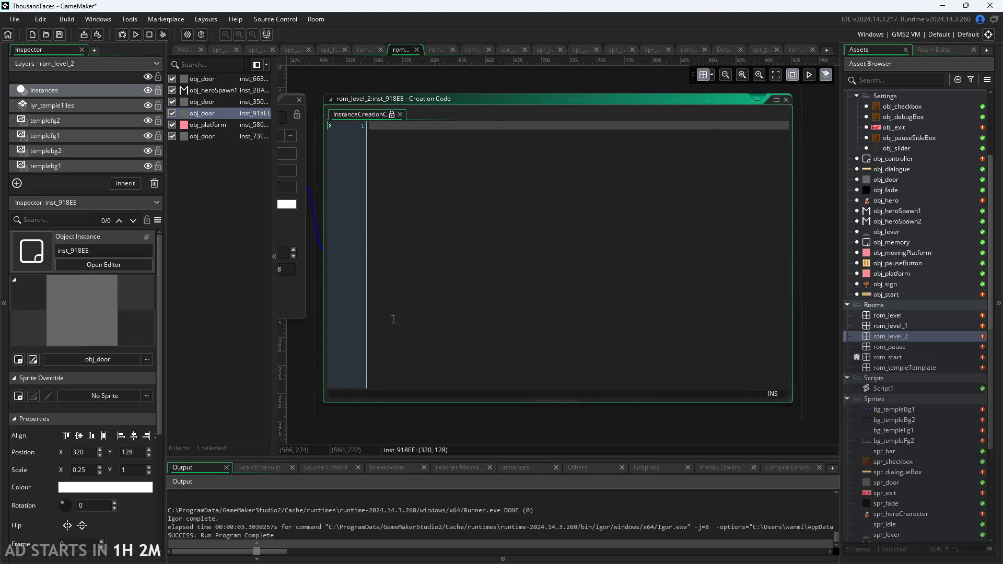
key("Delete")
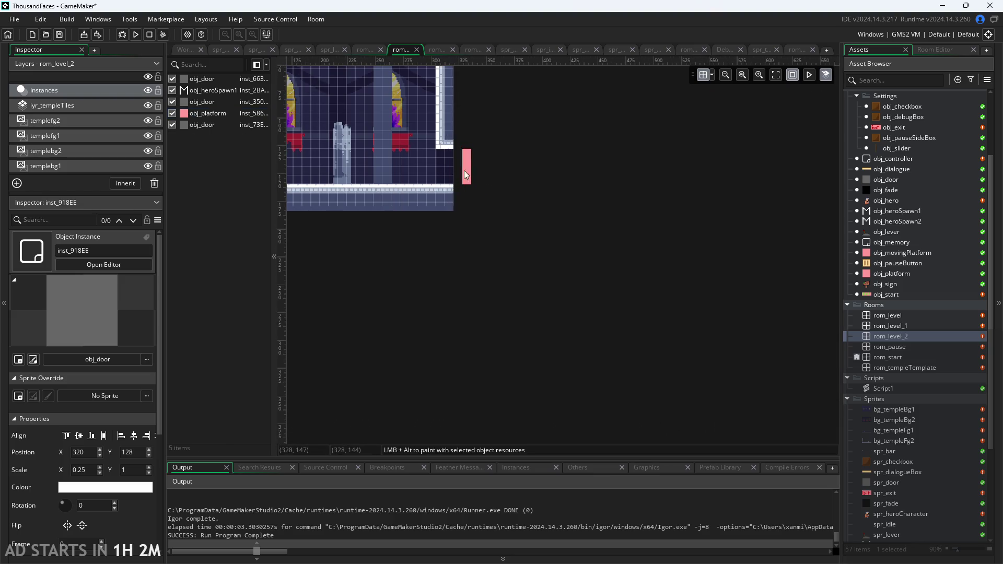
left_click(466, 175)
key("Delete")
Step: Check the left-wall door's creation code and delete duplicate door inst_73E39E2B
scroll(548, 236, "up", 2)
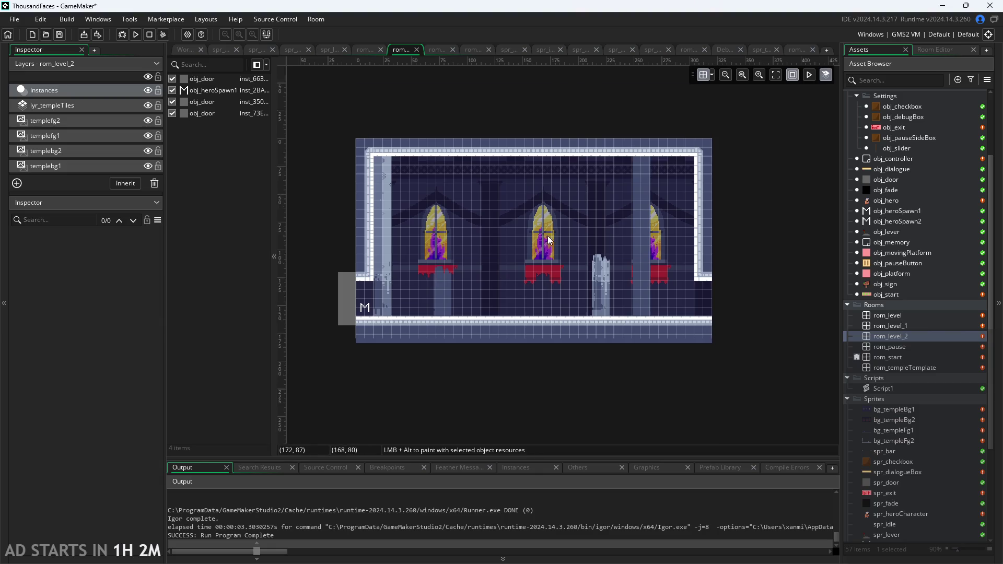
scroll(632, 291, "down", 2)
scroll(472, 282, "up", 3)
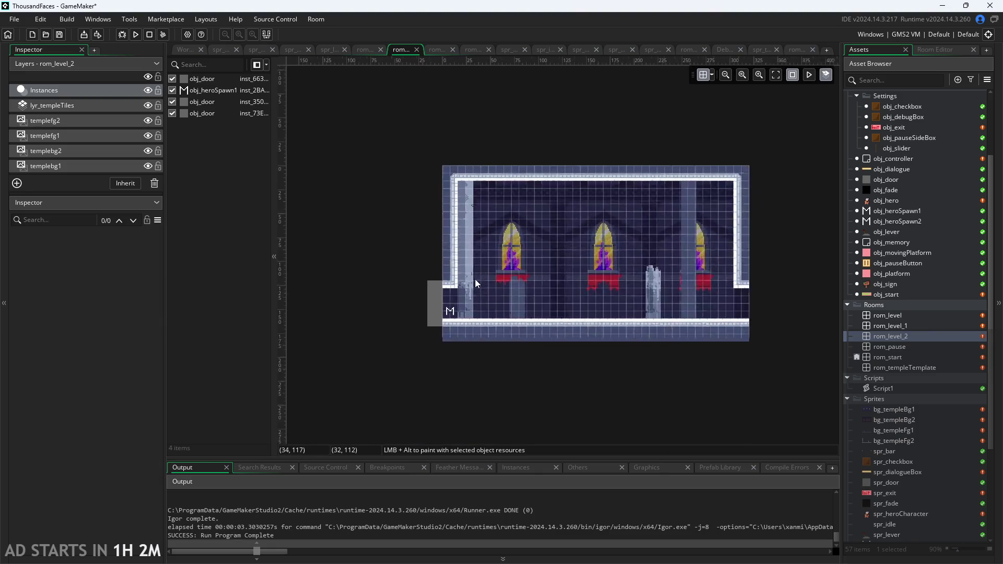
left_click(427, 307)
double_click(427, 307)
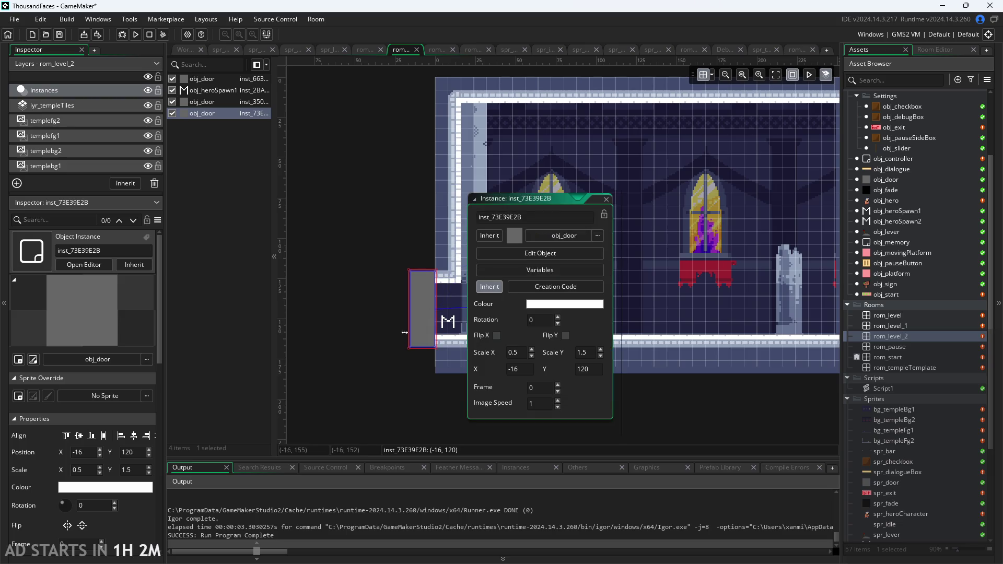
left_click(511, 222)
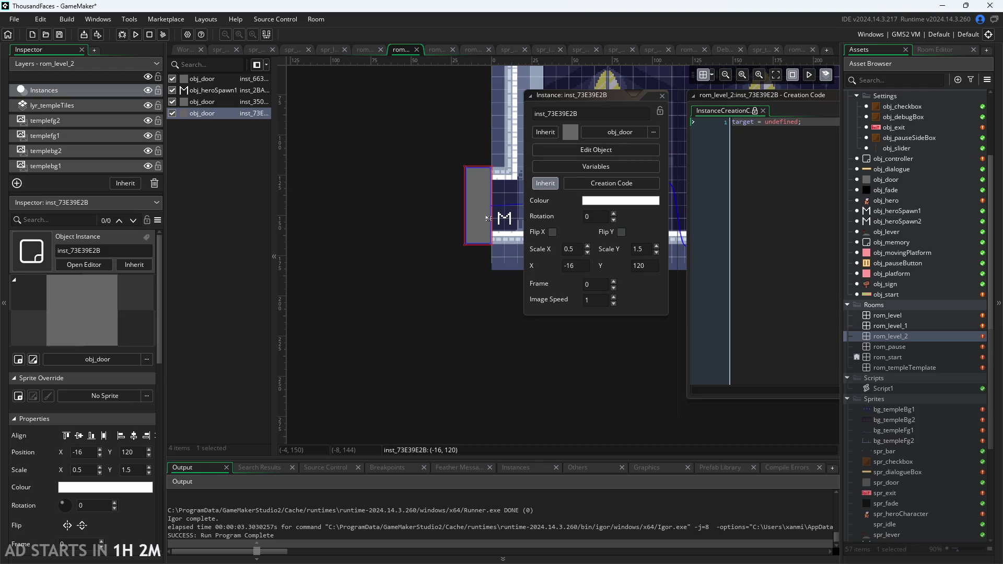
key("Delete")
Step: Delete door inst_350800C5 and confirm the last door at -16, 120 targets rom_level_1
double_click(485, 215)
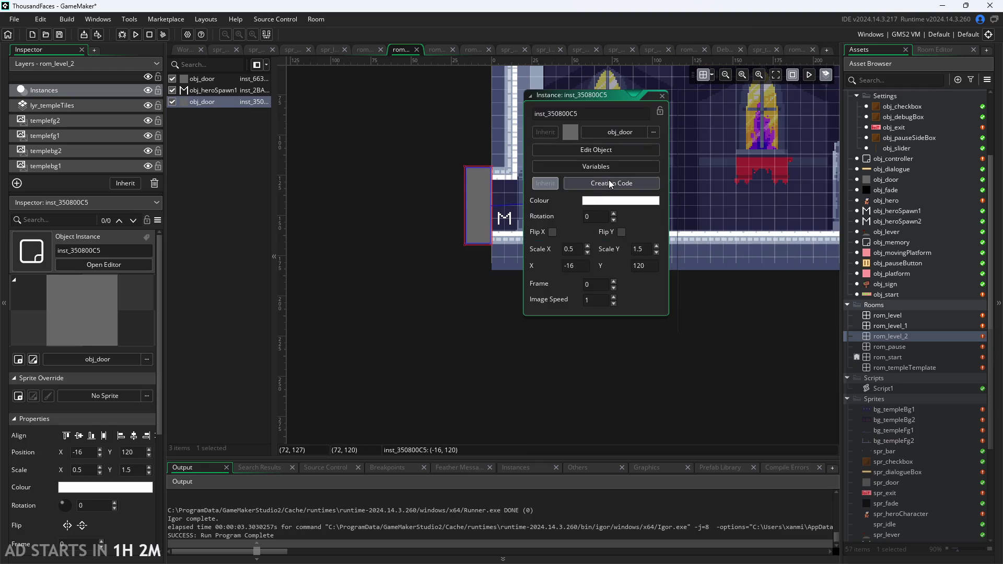
left_click(609, 179)
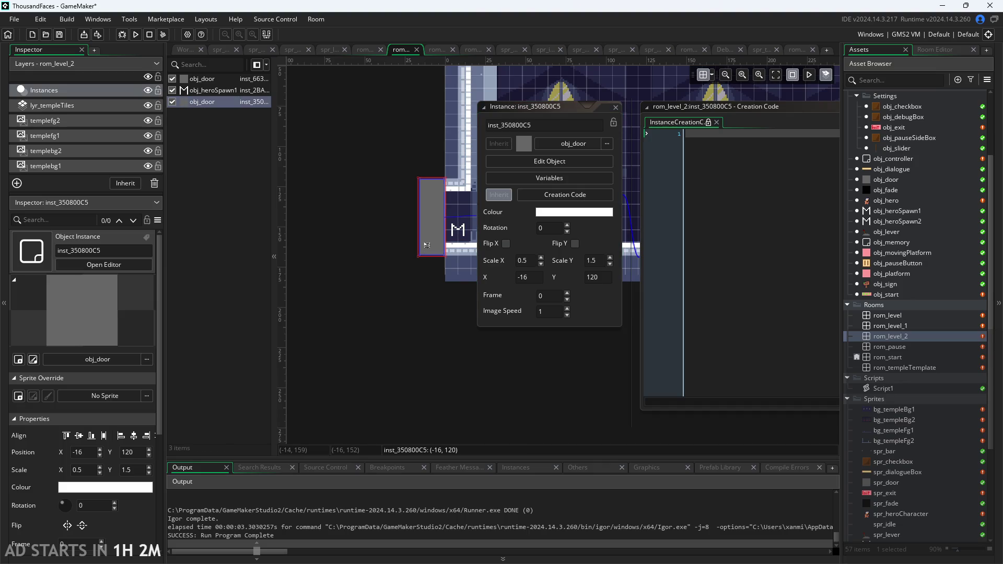
key("Delete")
double_click(424, 246)
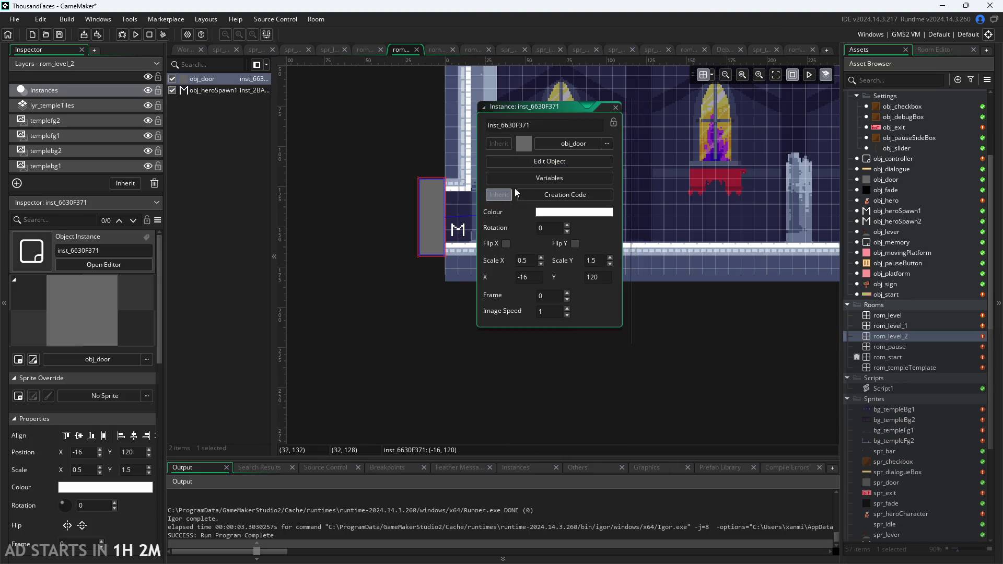
left_click(535, 197)
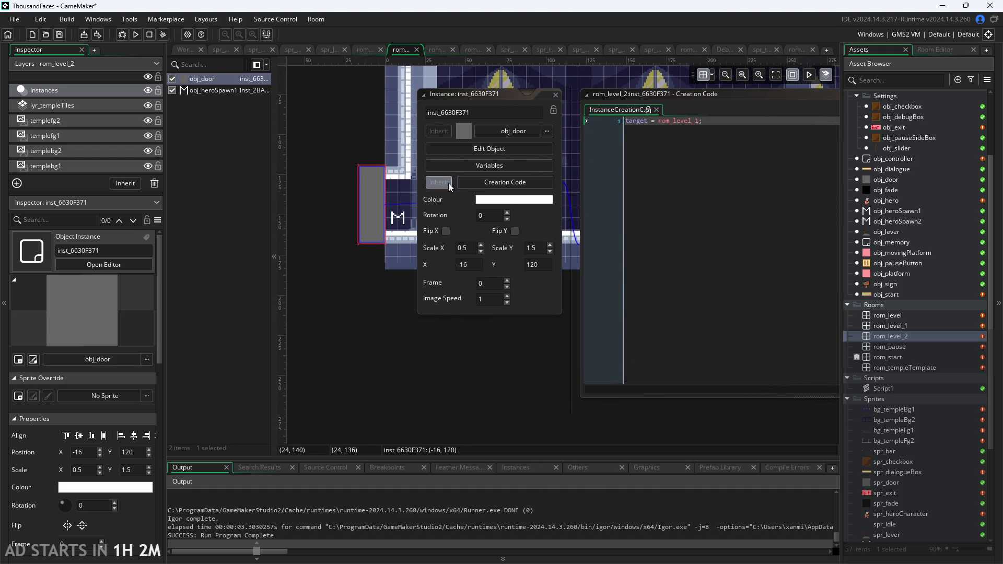
left_click(555, 96)
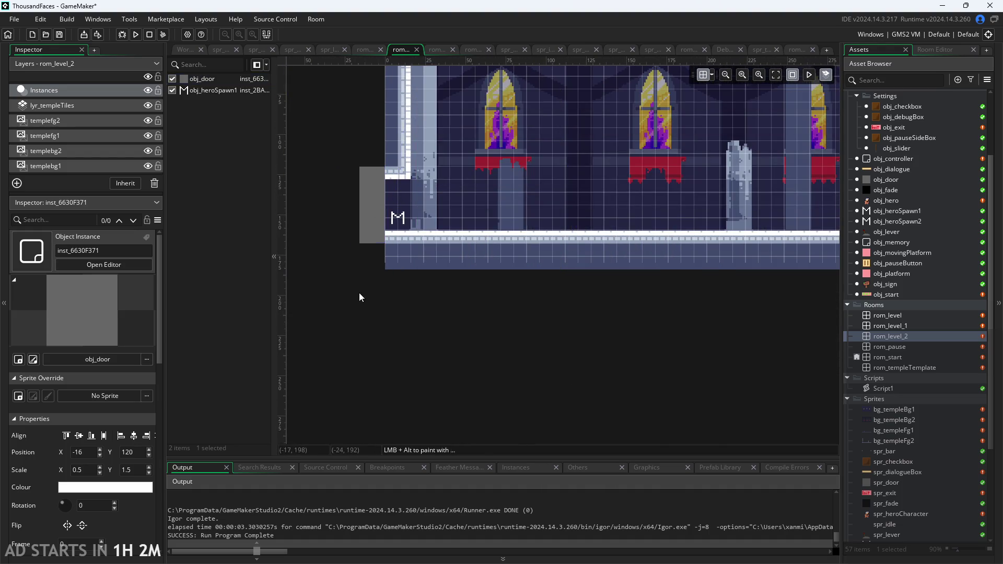
scroll(526, 268, "down", 2)
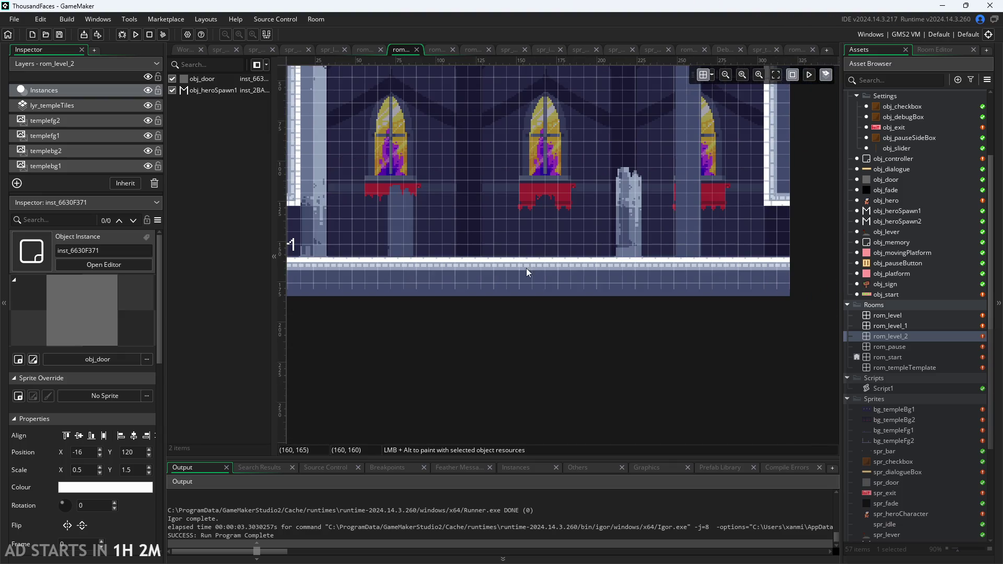
Step: Select the lyr_templeTiles layer and pick the autotile_1 brush from the tile libraries
left_click(108, 107)
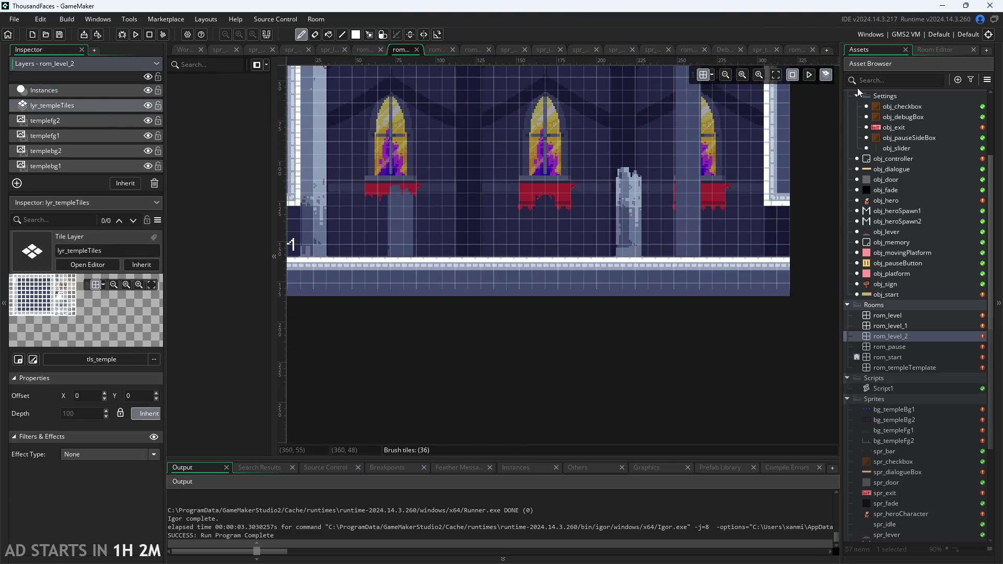
left_click(919, 52)
left_click(955, 124)
left_click(938, 152)
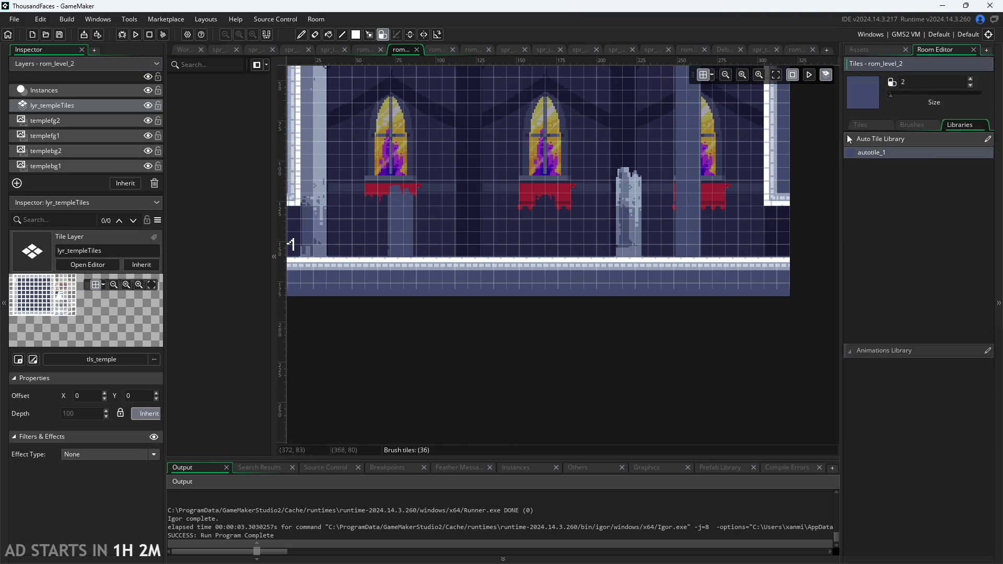
left_click(88, 107)
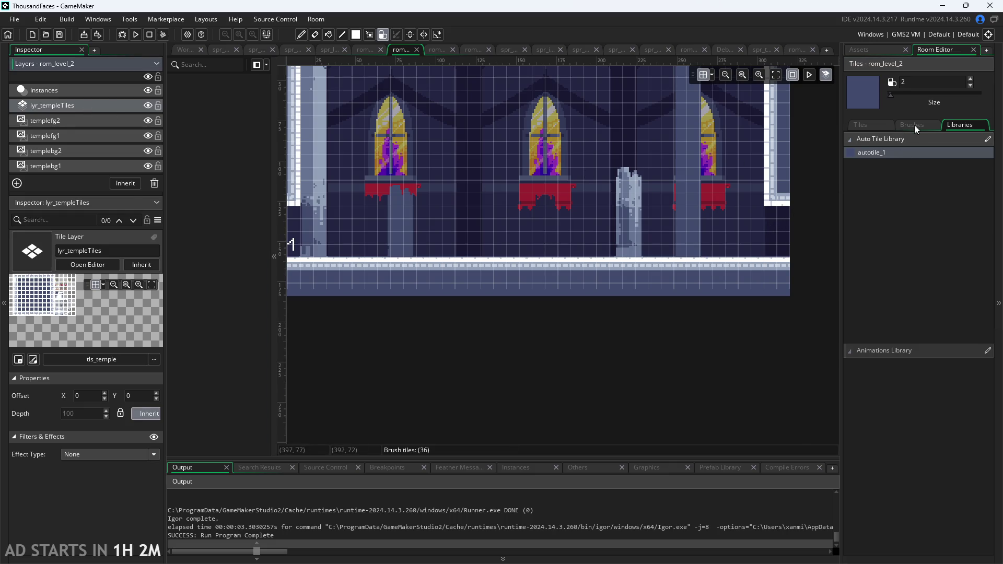
left_click(951, 127)
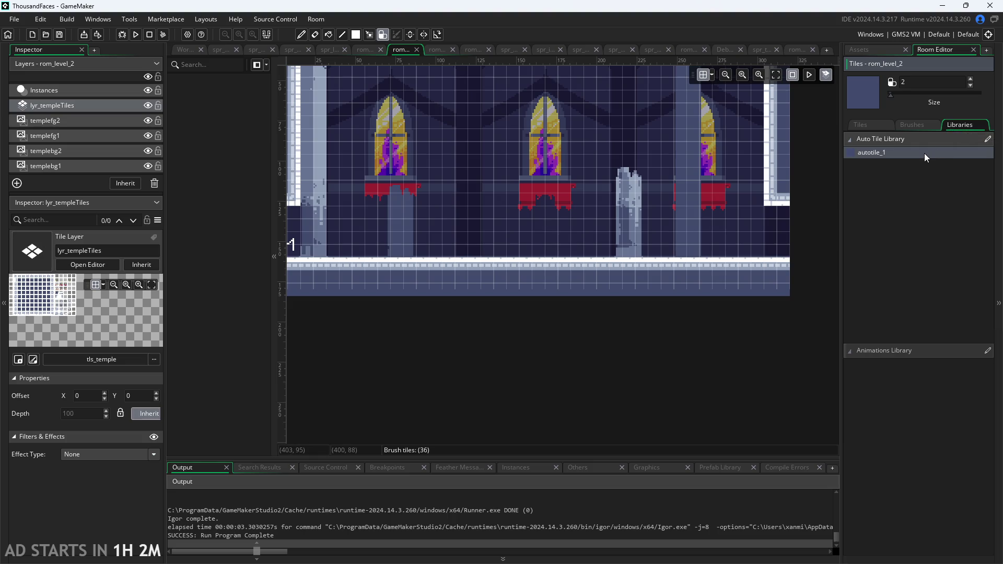
Step: Paint rom_level_2's right wall down to the floor, then open the rom_level room
scroll(643, 191, "up", 2)
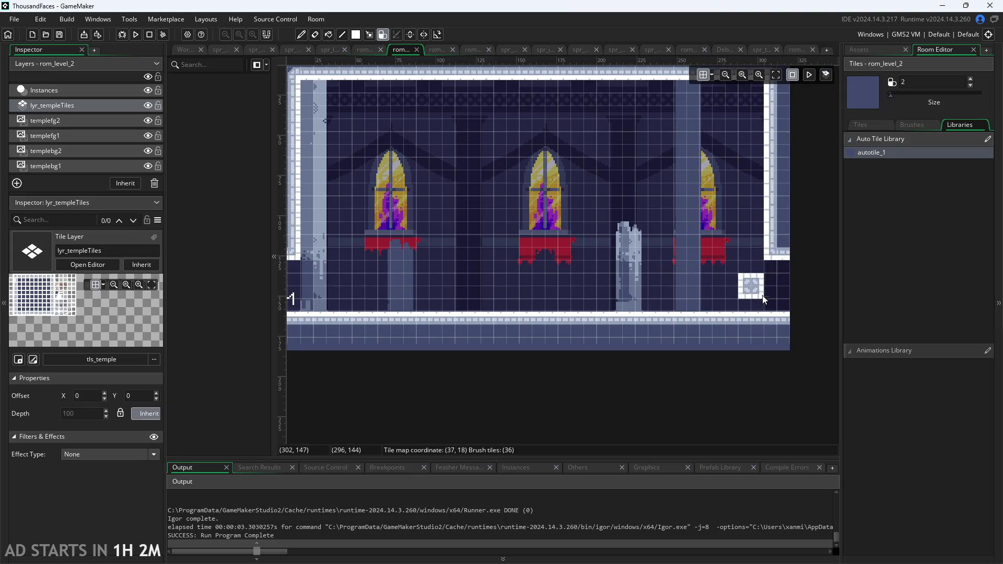
left_click(780, 286)
scroll(575, 258, "down", 3)
scroll(576, 258, "up", 1)
scroll(653, 269, "up", 1)
left_click(879, 49)
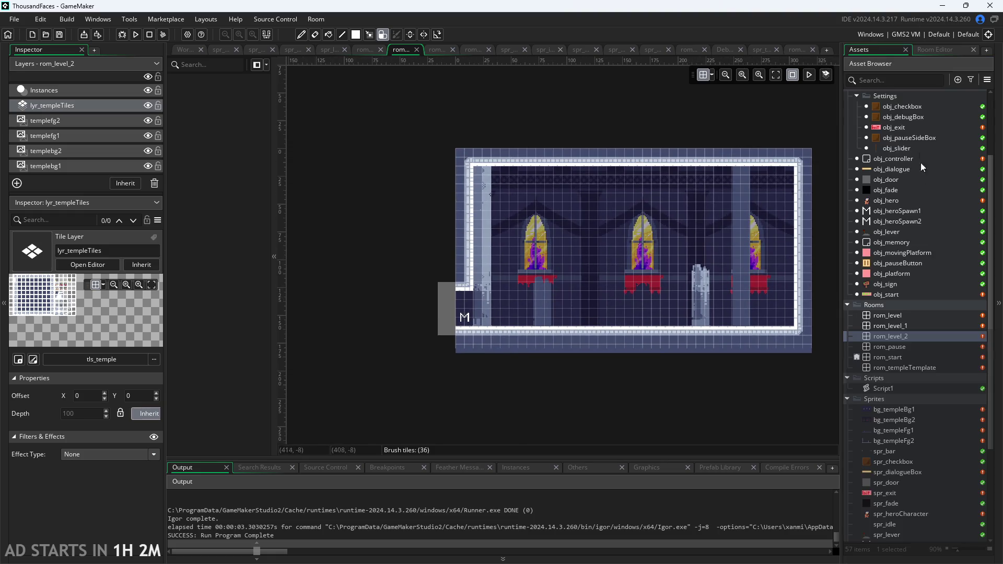
double_click(922, 312)
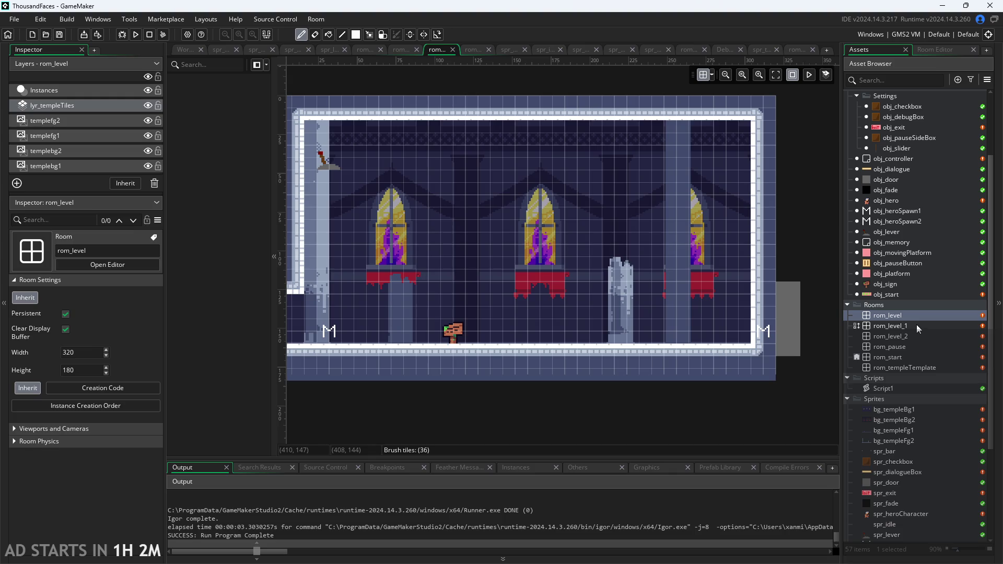
Step: In rom_level, paint the left wall column down to the floor with autotile_1
scroll(641, 277, "down", 2)
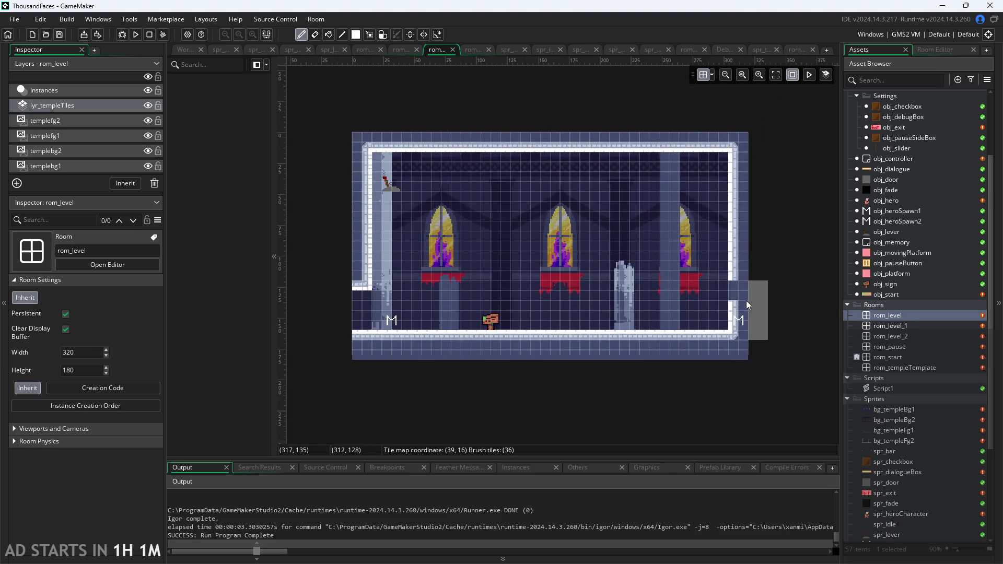
scroll(339, 300, "up", 3)
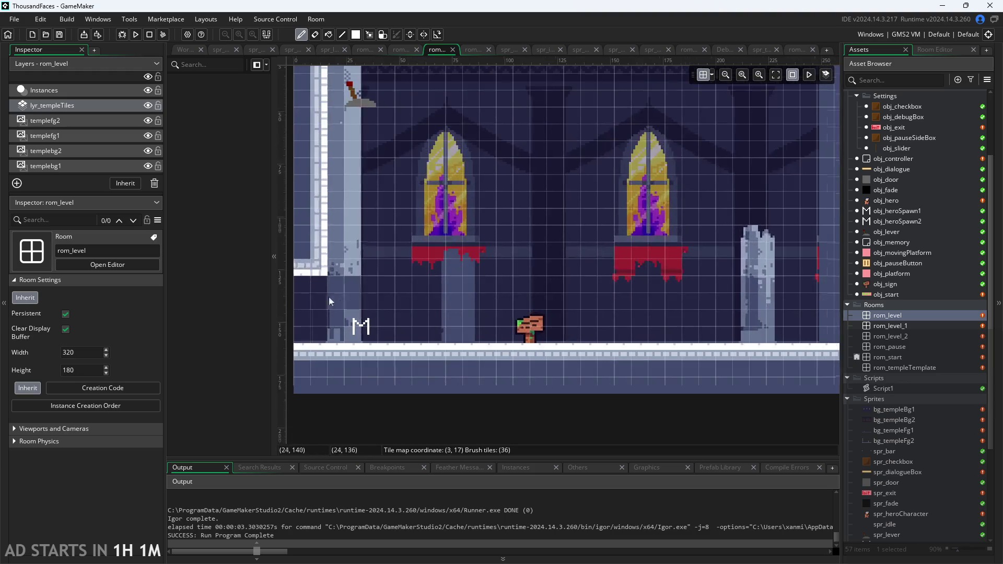
left_click(928, 50)
left_click(959, 152)
left_click_drag(325, 277, 319, 321)
Step: Paint a stone ledge near the top-left and a tall stone column mid-room
scroll(342, 245, "down", 2)
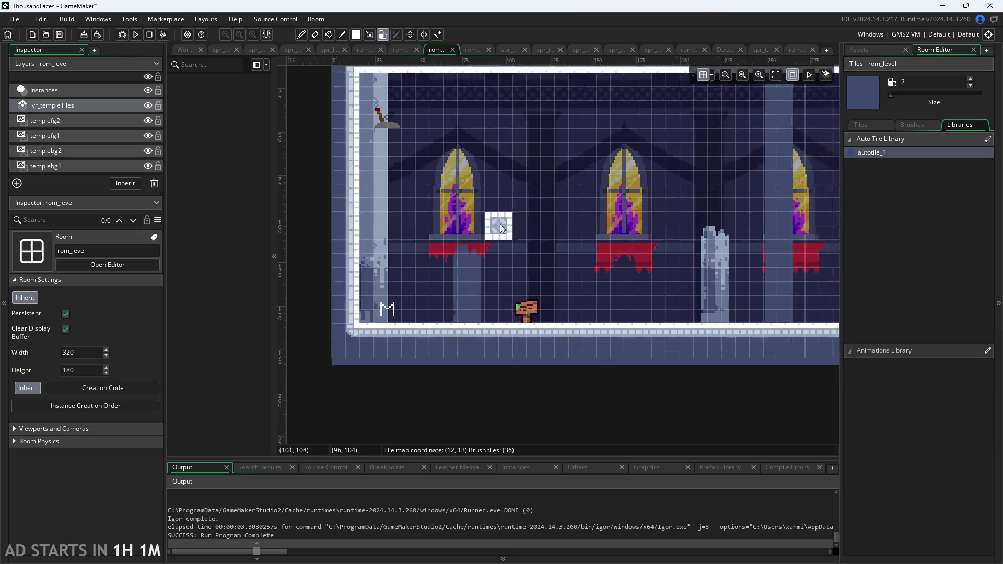
left_click(860, 124)
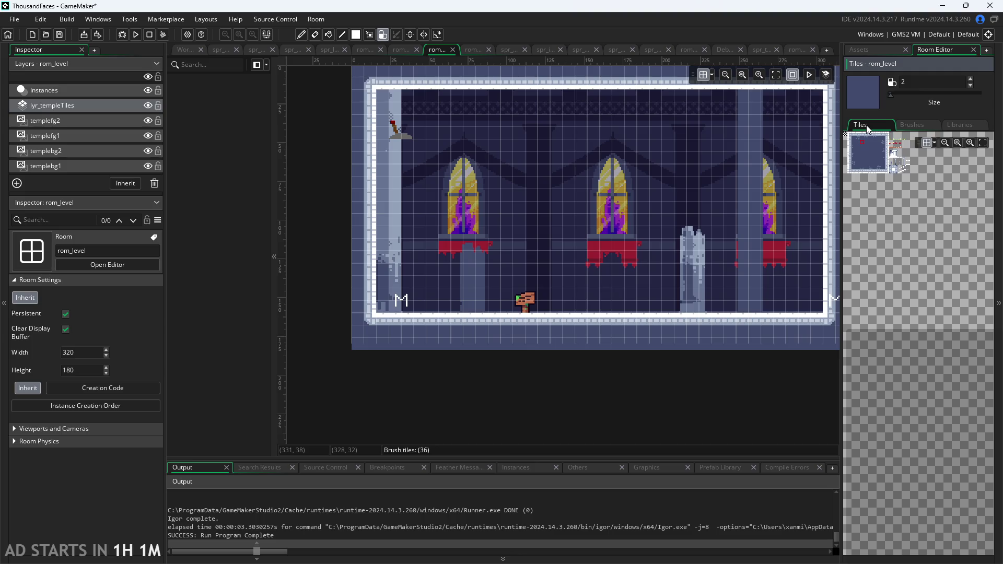
left_click(92, 112)
mouse_move(377, 153)
left_mouse_down()
mouse_move(418, 151)
mouse_move(421, 162)
left_mouse_up()
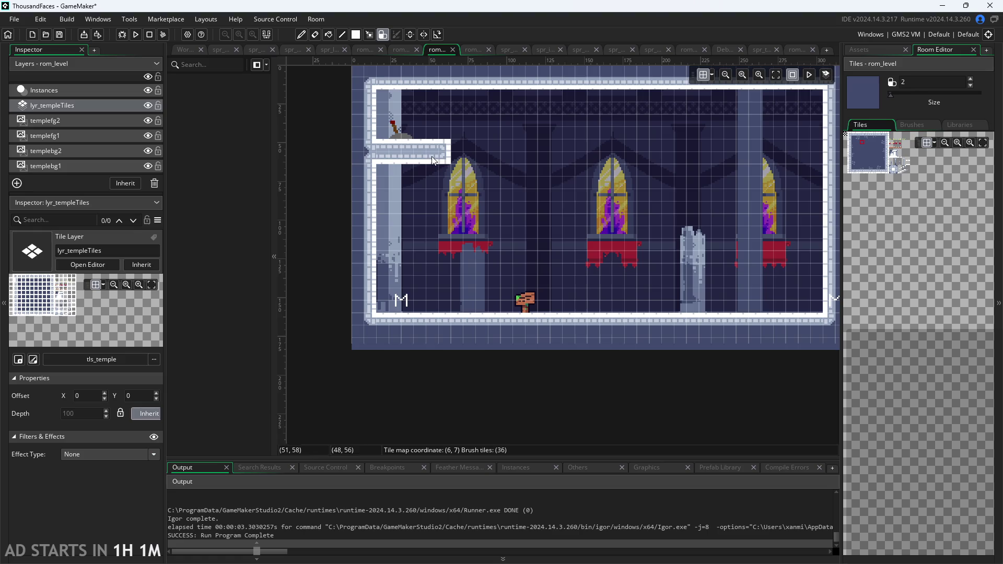
left_click_drag(757, 259, 700, 307)
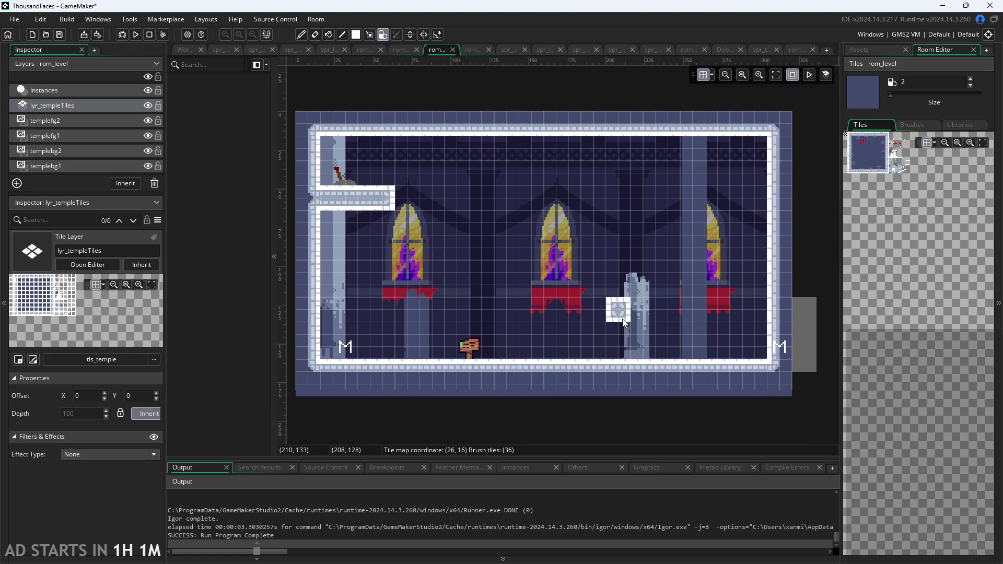
left_click_drag(624, 324, 623, 211)
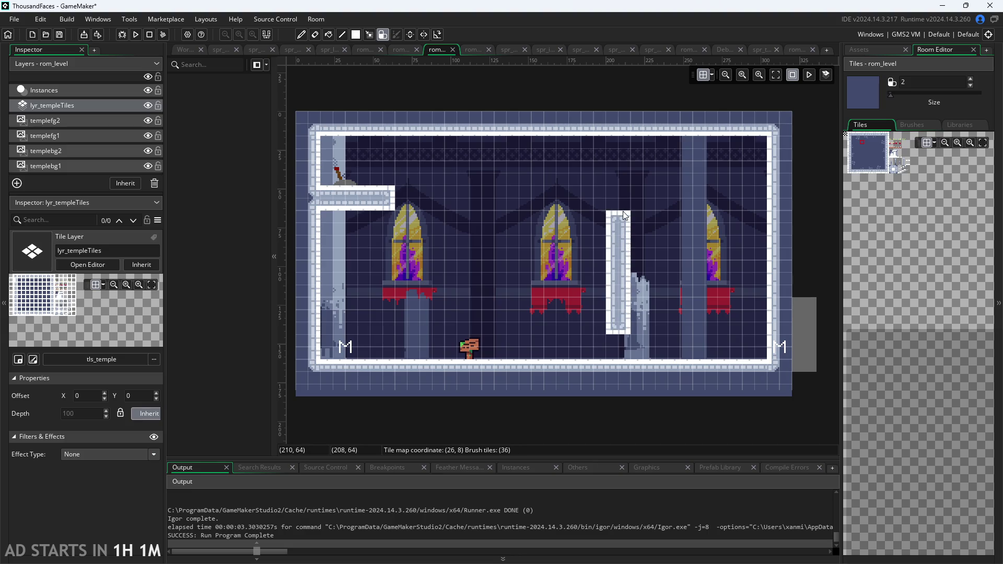
Step: Place a square block upper middle, a gap at the right wall's bottom, and a low right block
left_click(504, 208)
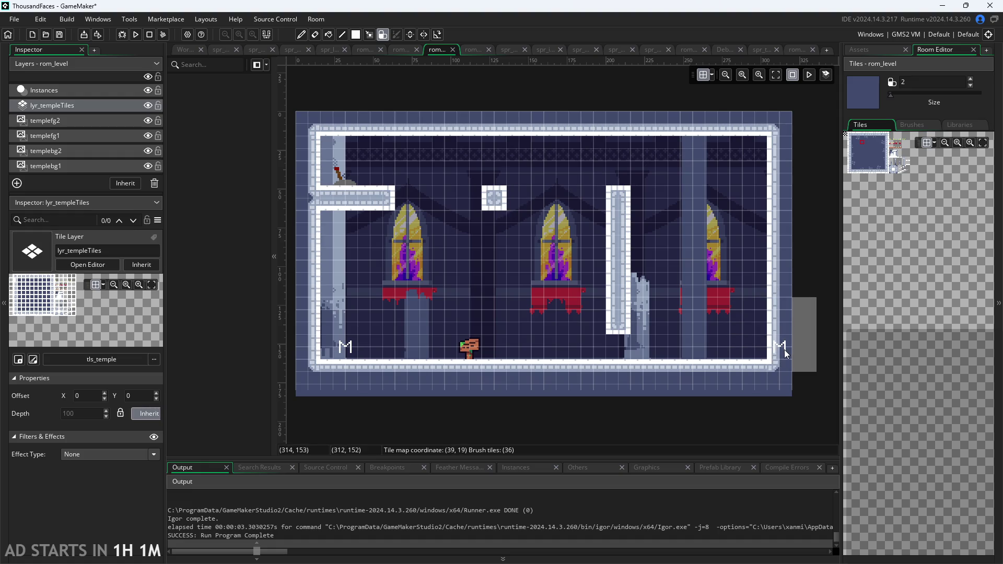
left_click_drag(784, 349, 780, 332)
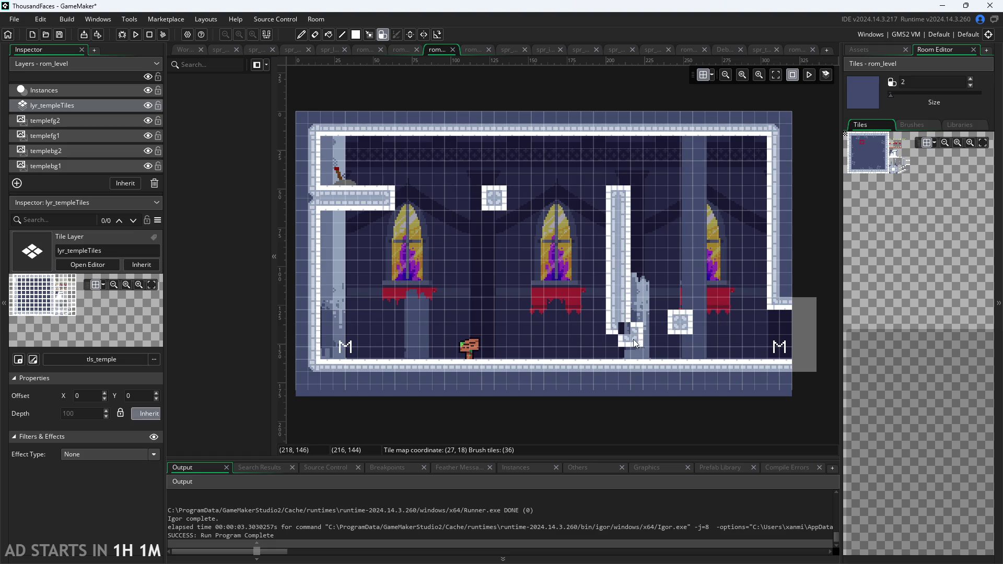
left_click(718, 272)
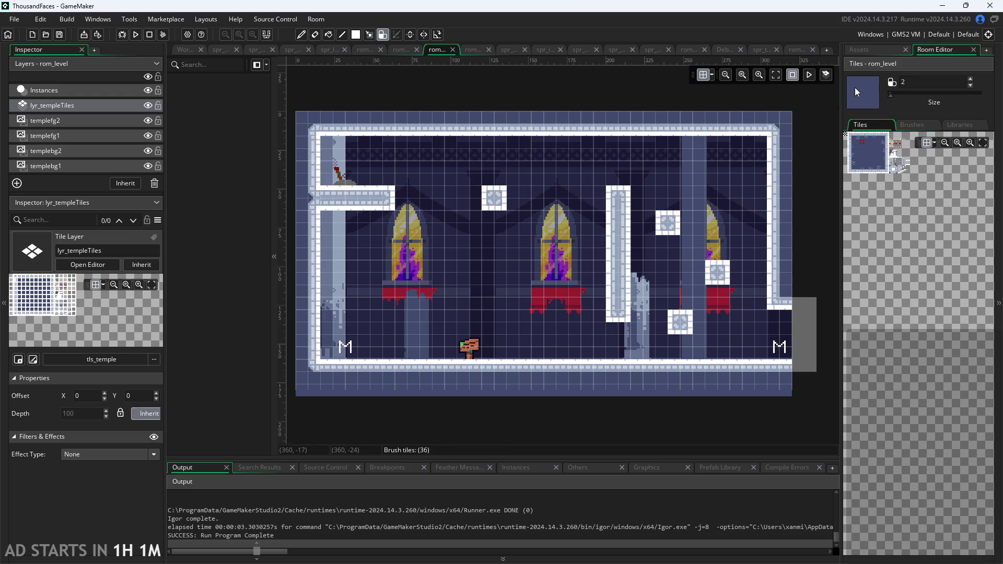
Step: Undo a mistaken L-shaped wall stamp and paint a tall pillar rising mid-room
left_click(84, 105)
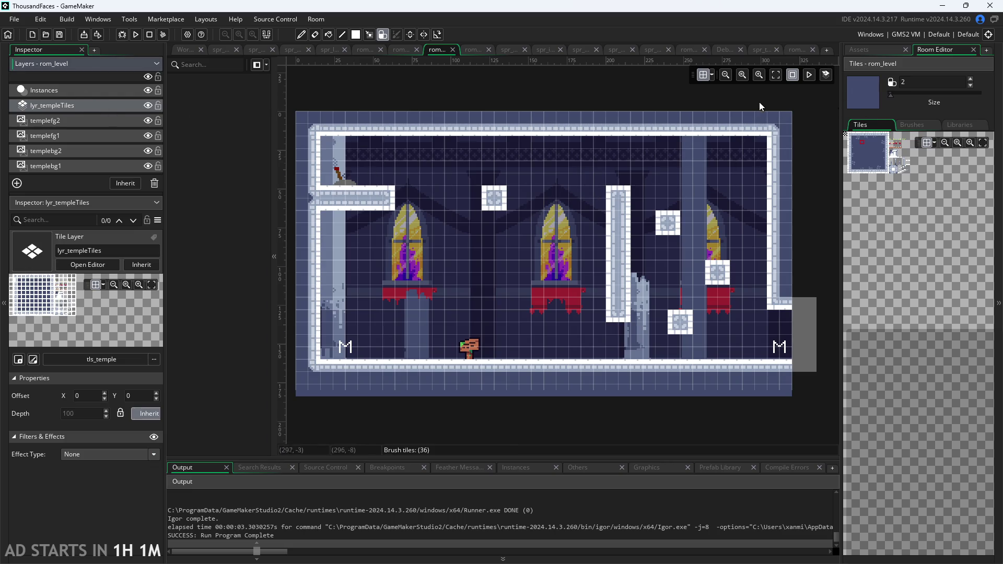
left_click(505, 216)
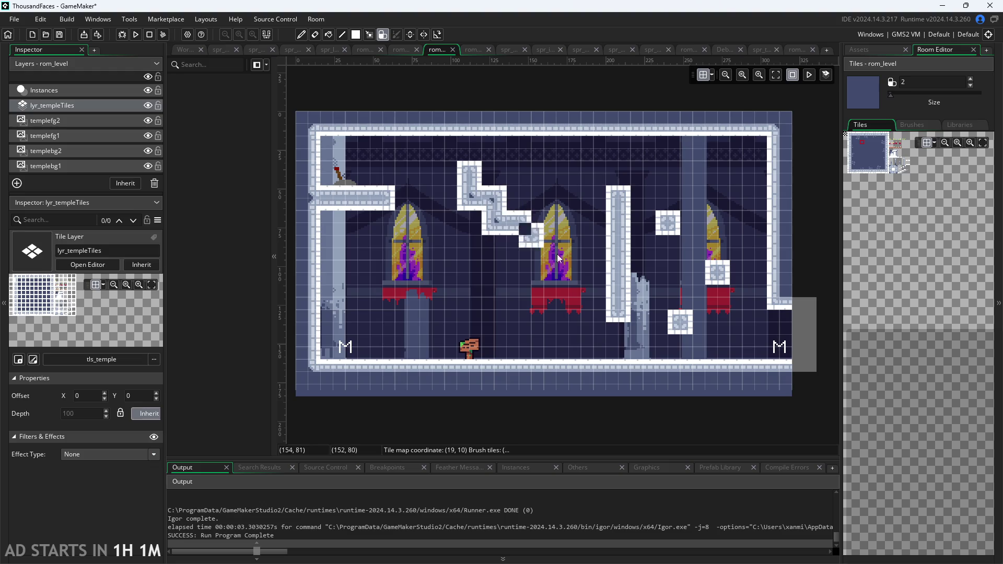
key("ctrl+z")
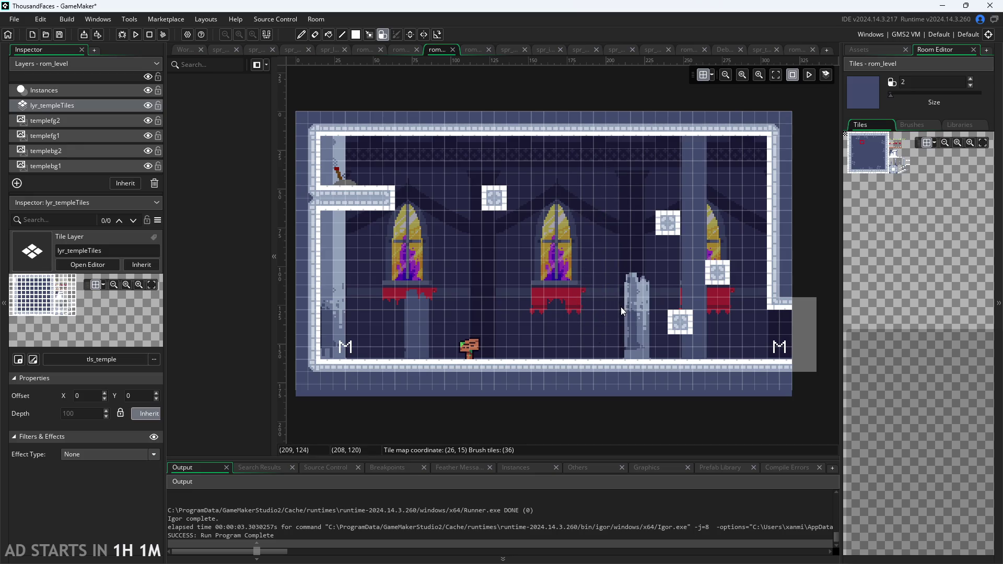
left_click_drag(588, 318, 575, 193)
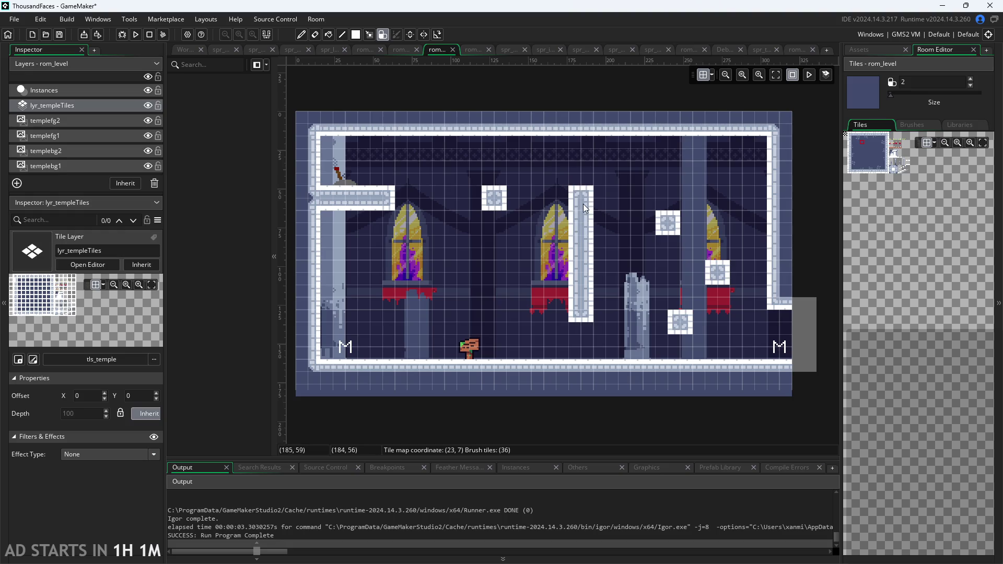
Step: Shift the floating square blocks slightly left and run the game to test the room
left_click_drag(503, 208, 482, 207)
left_click(493, 208)
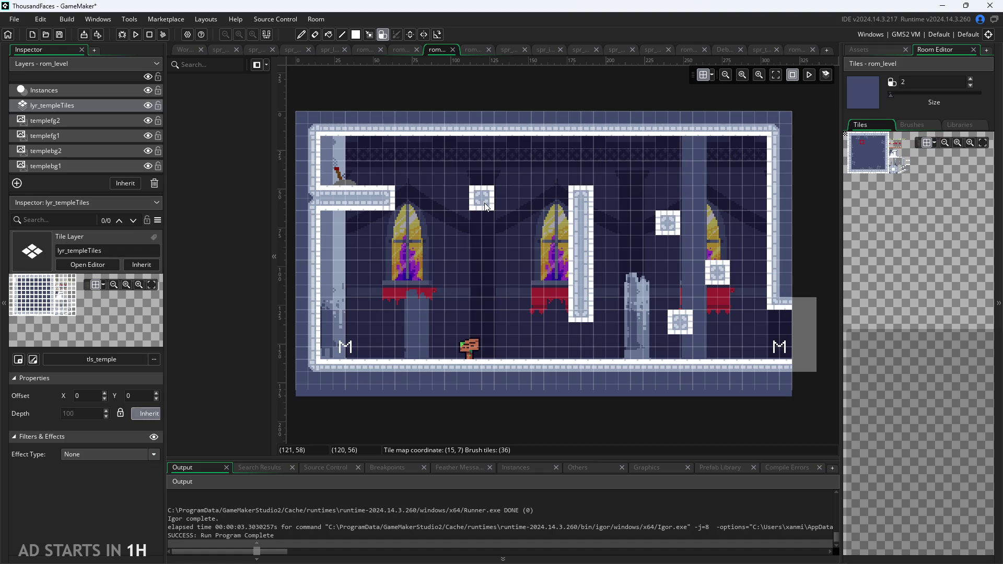
left_click(663, 334)
left_click_drag(664, 227, 652, 236)
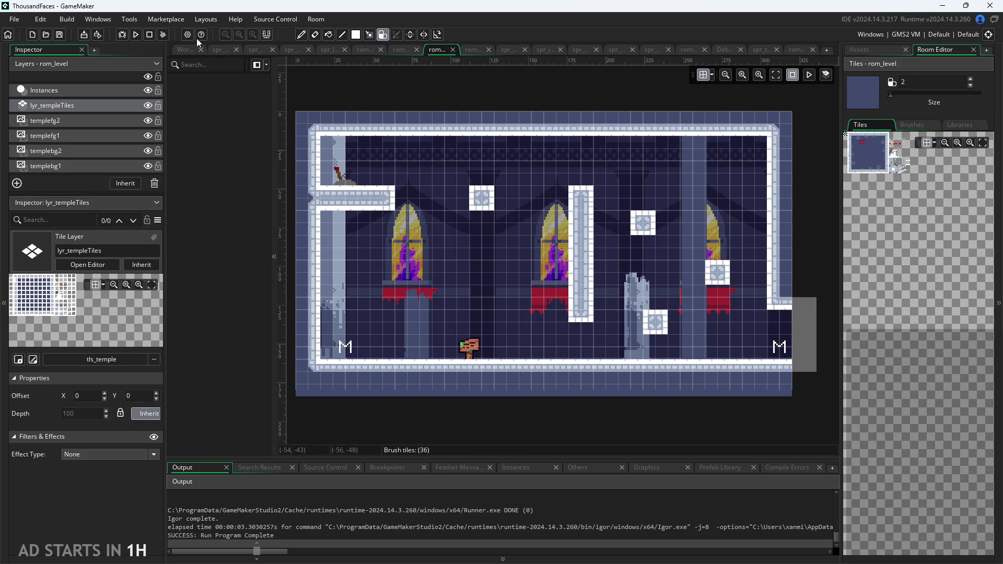
left_click(133, 35)
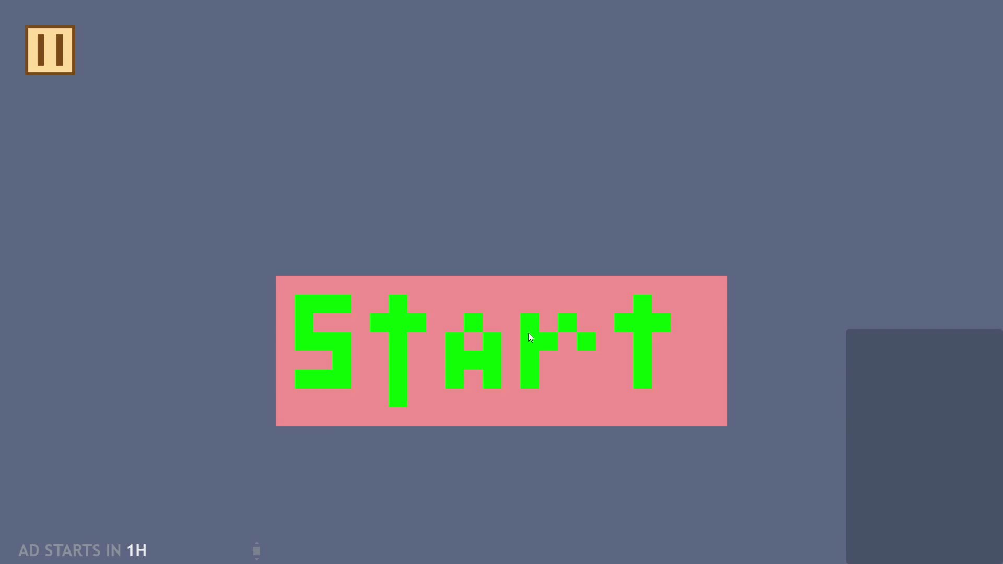
left_click(528, 333)
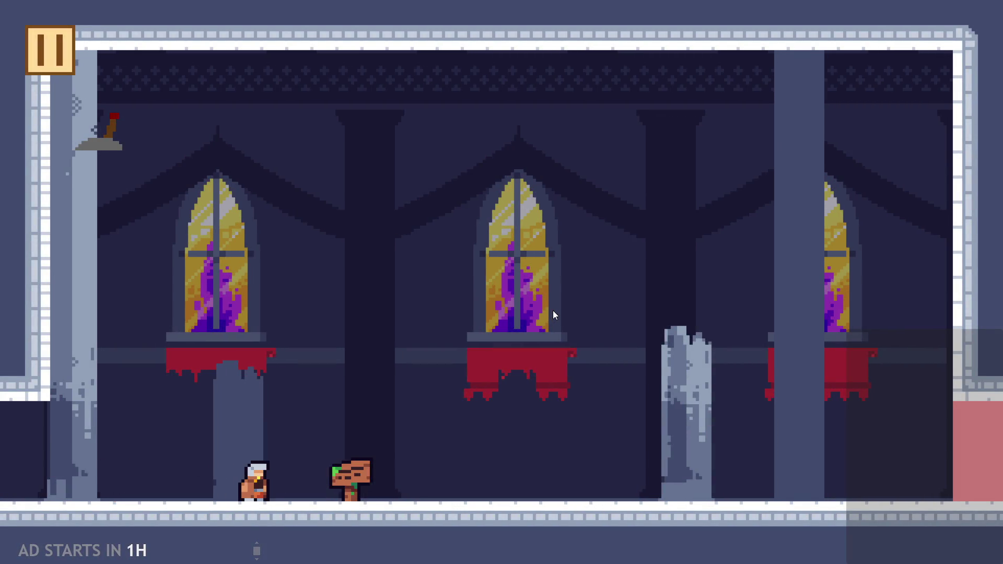
left_click(45, 65)
left_click(760, 498)
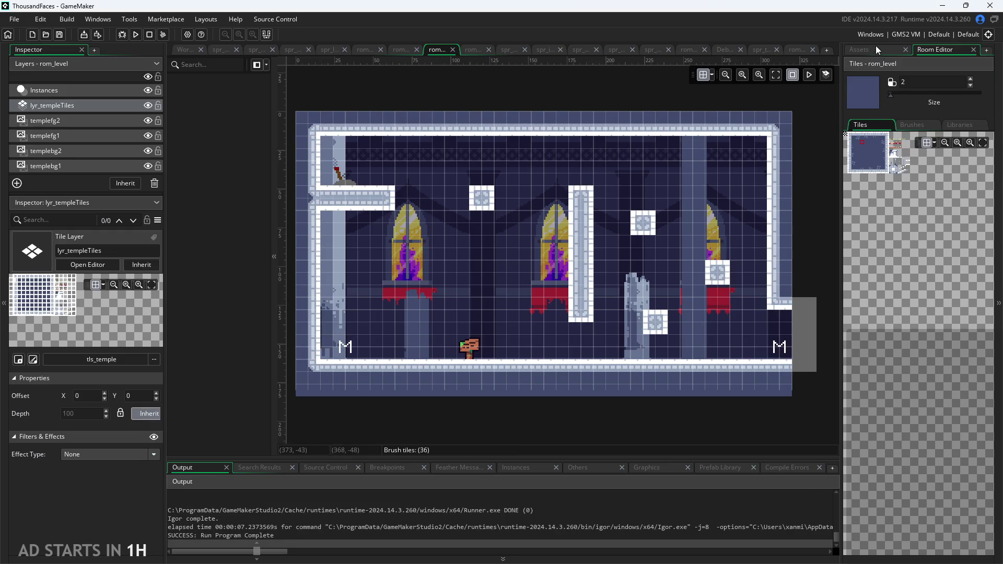
Step: Open the Room Manager from the asset browser and select rom_start at the top of the order
left_click(876, 48)
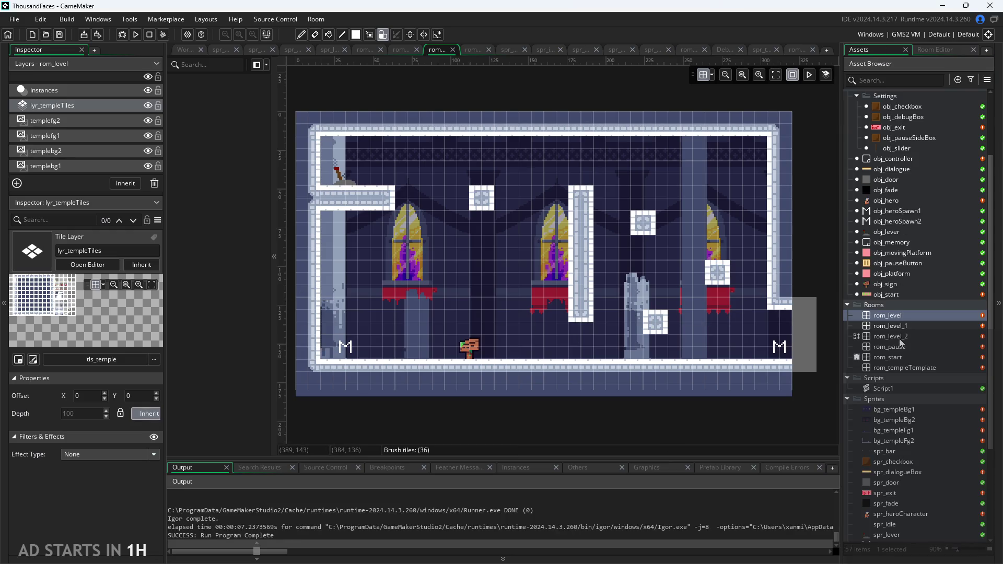
left_click(855, 369)
left_click(757, 377)
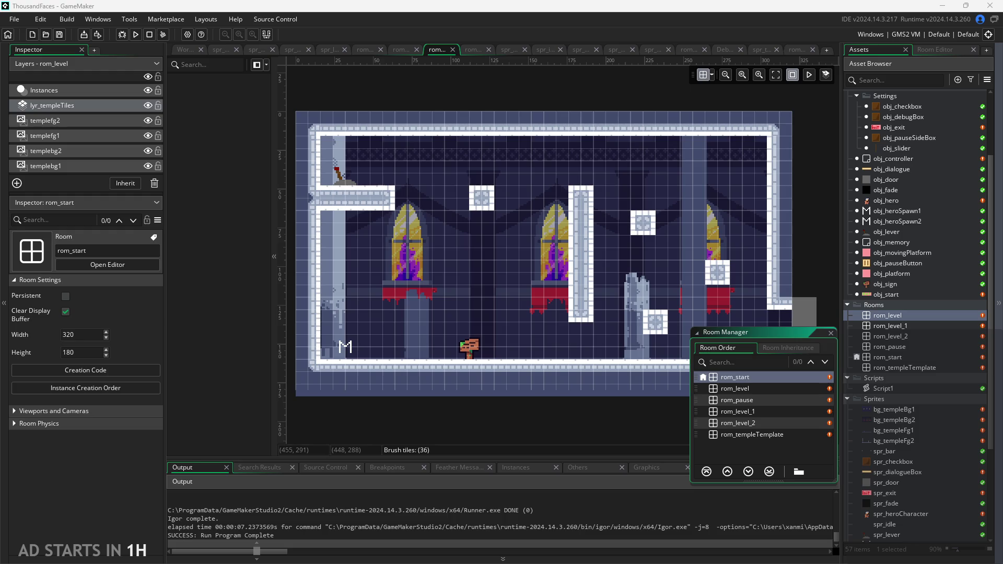
Step: Compare room settings in the Room Manager, switching between rom_start and rom_level
left_click(516, 428)
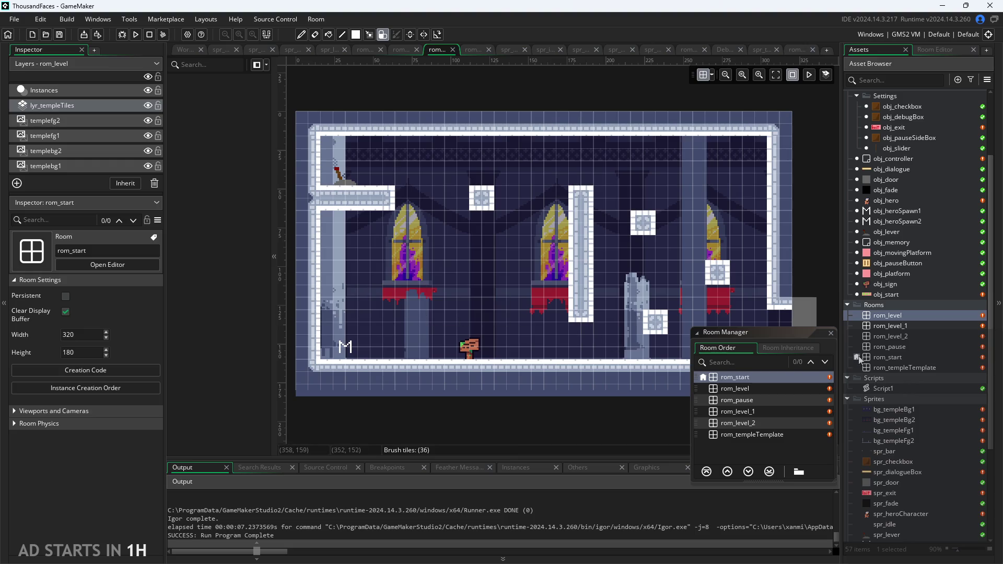
left_click(773, 387)
left_click(772, 434)
left_click(770, 423)
left_click(772, 389)
left_click(772, 378)
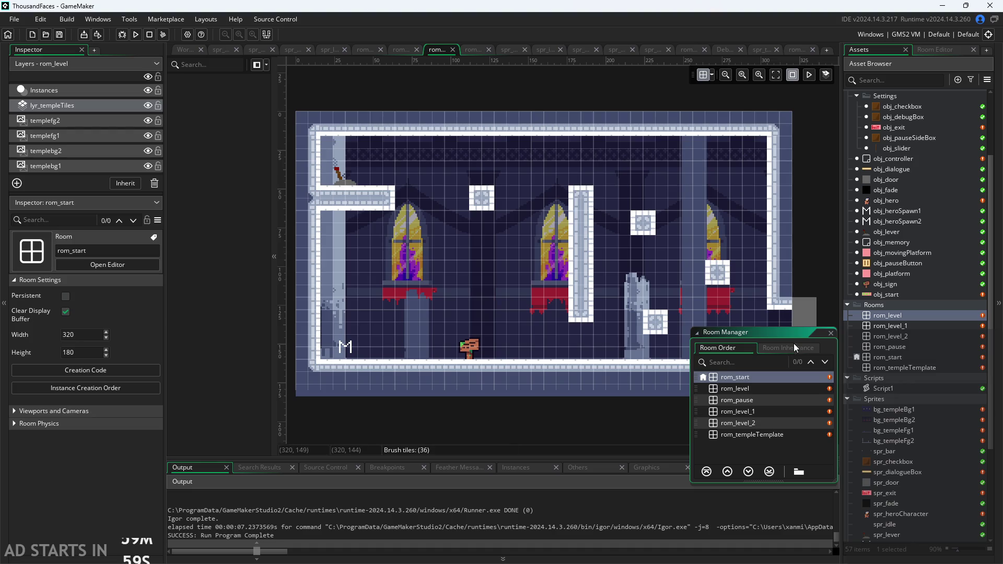
left_click(773, 348)
left_click(720, 349)
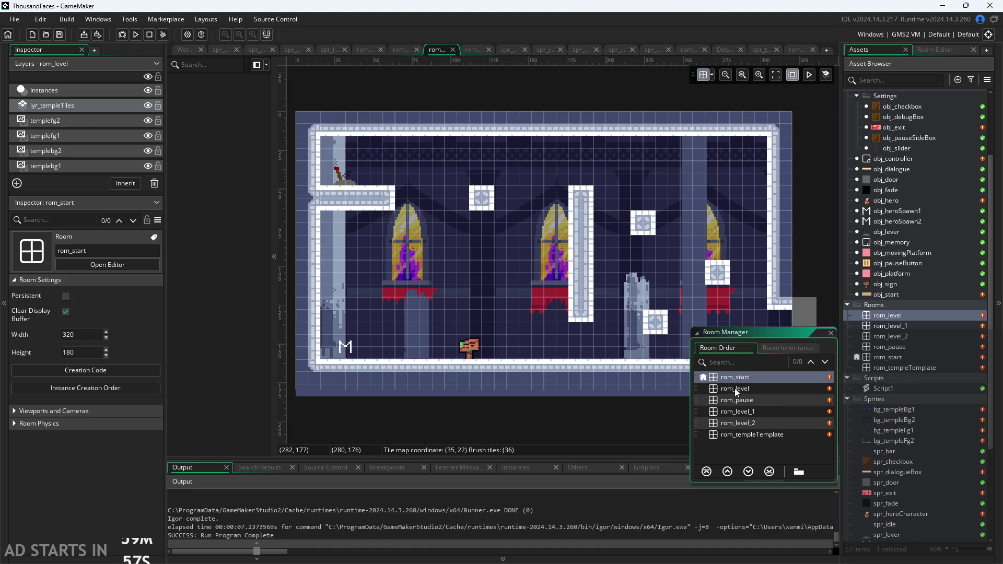
left_click(741, 387)
left_click(747, 377)
left_click(744, 388)
left_click(748, 378)
left_click(750, 388)
left_click(750, 377)
left_click(759, 390)
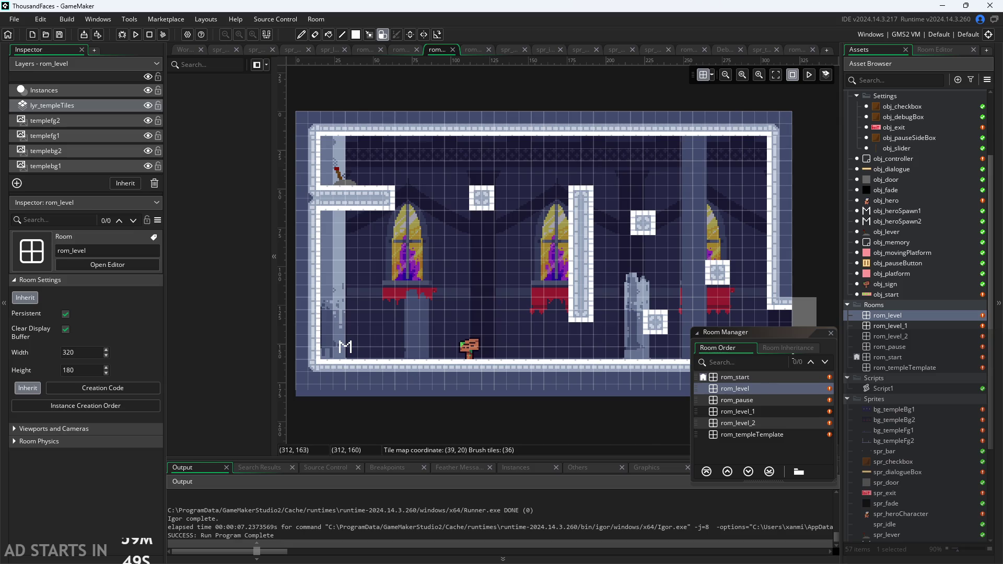
Step: Read obj_start's code, reopen rom_level and erase the stray block beside the pillar
left_click(889, 276)
scroll(889, 278, "up", 1)
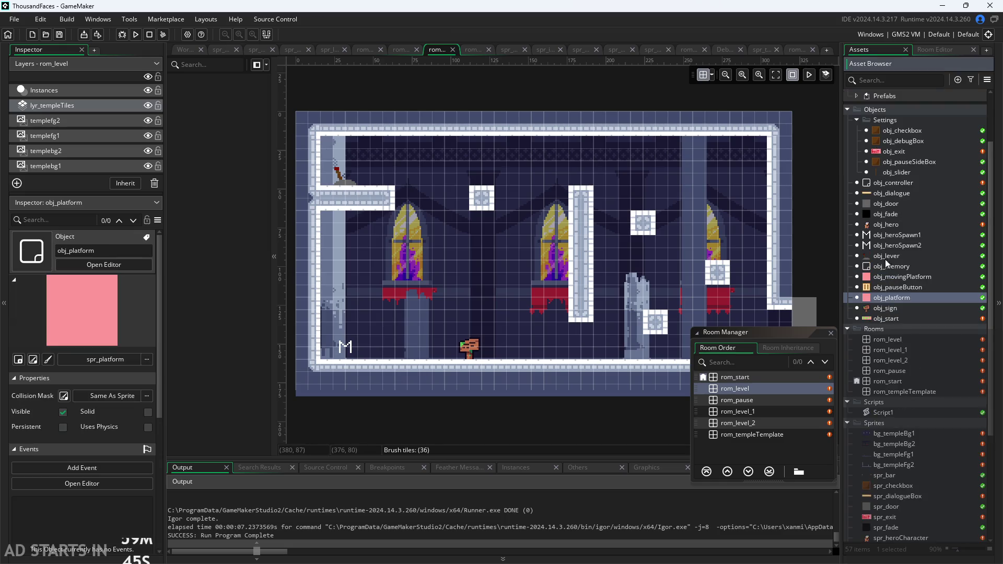
double_click(892, 318)
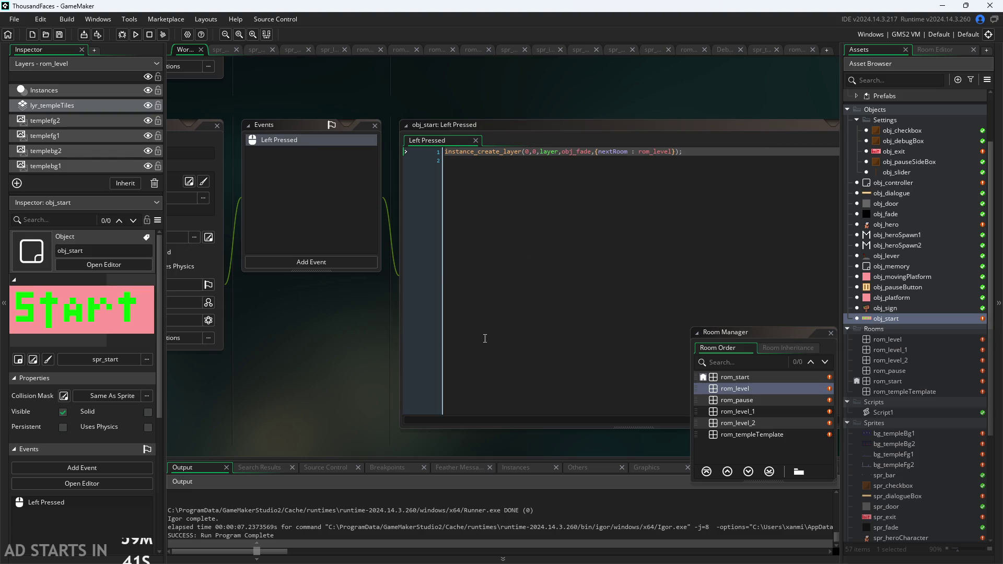
double_click(778, 387)
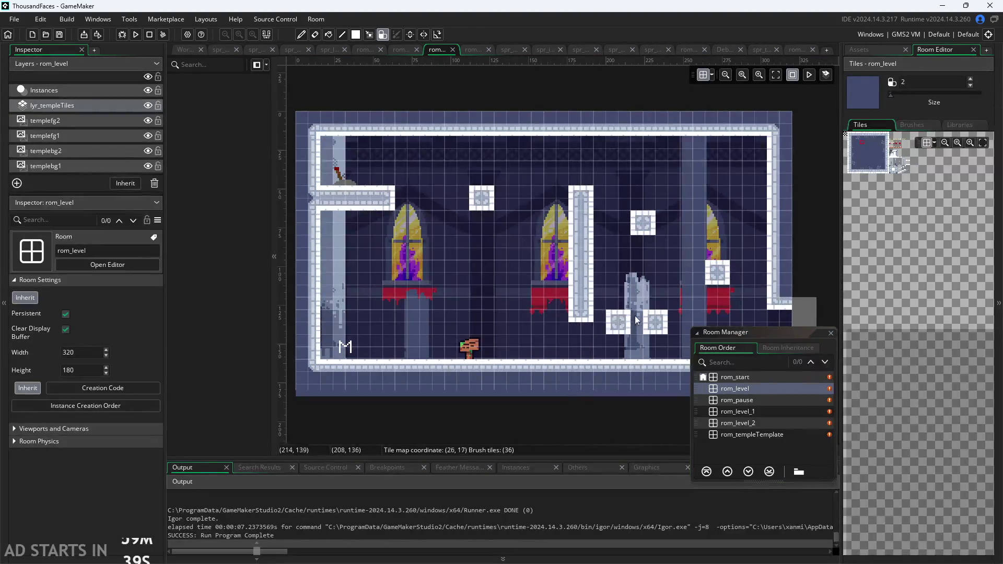
right_click(460, 286)
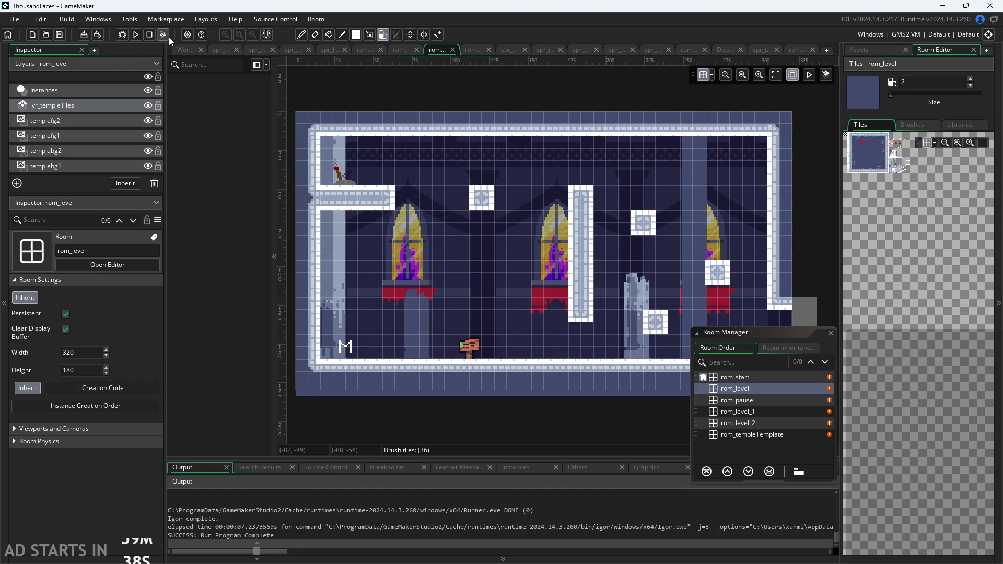
left_click(135, 35)
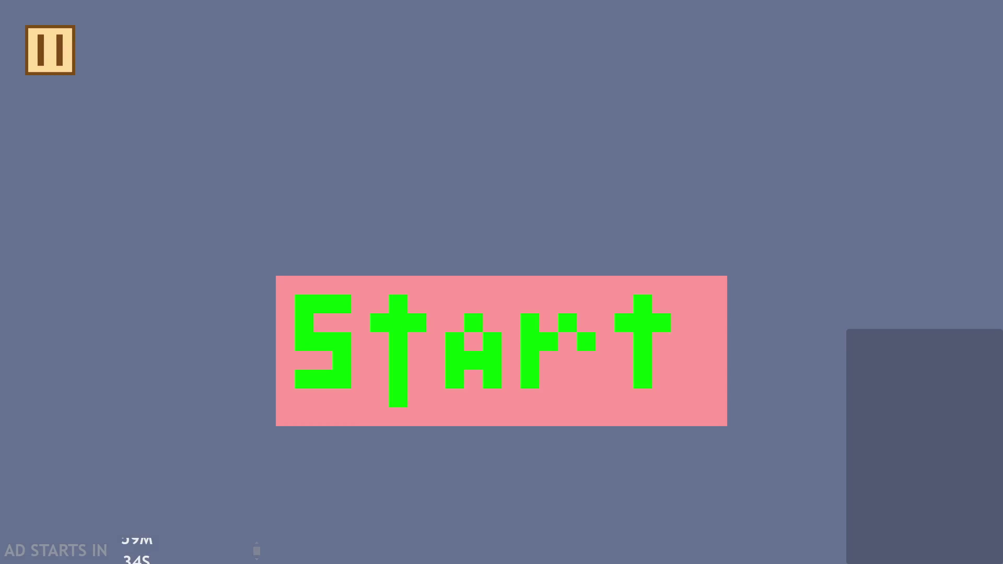
left_click(297, 314)
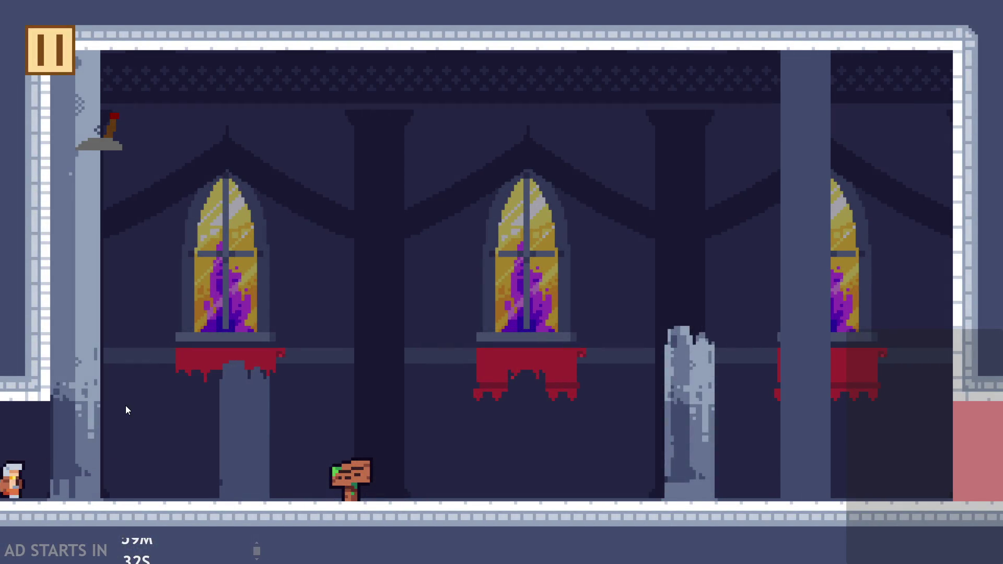
key("Right")
key("Up")
key("Left")
key("Up")
left_click(763, 487)
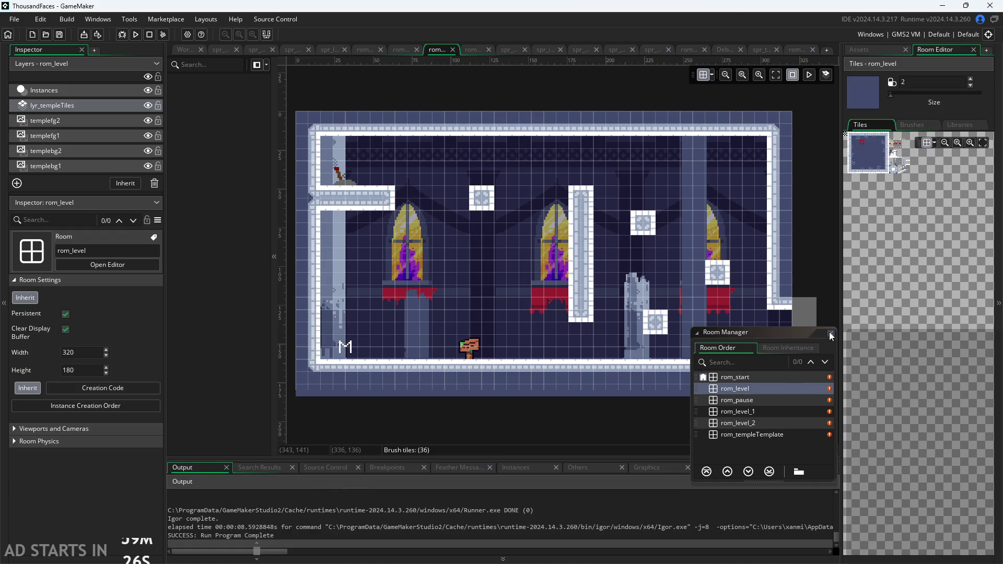
Step: Close the Room Manager and make the lyr_templeTiles layer visible again
left_click(773, 387)
left_click(832, 333)
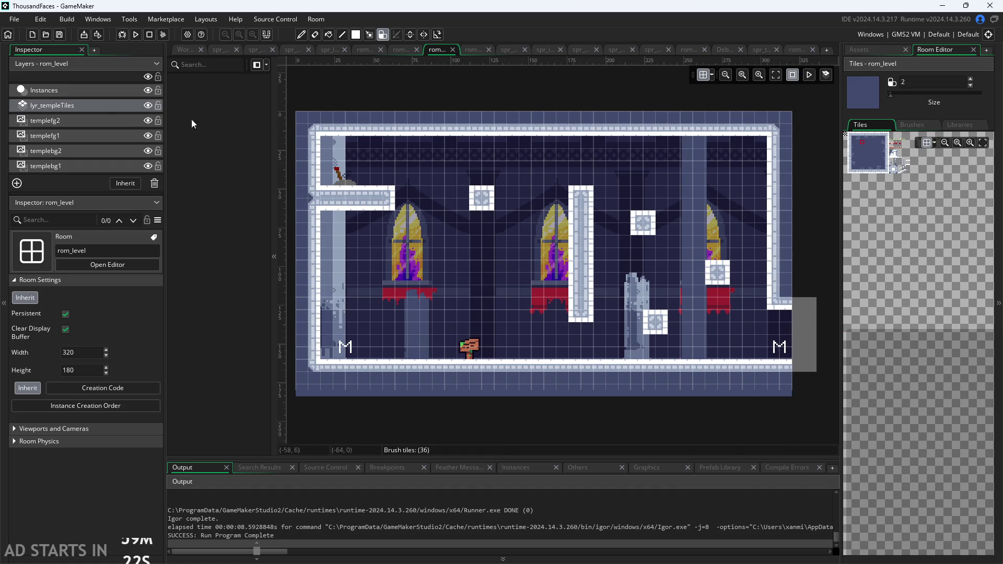
left_click(148, 106)
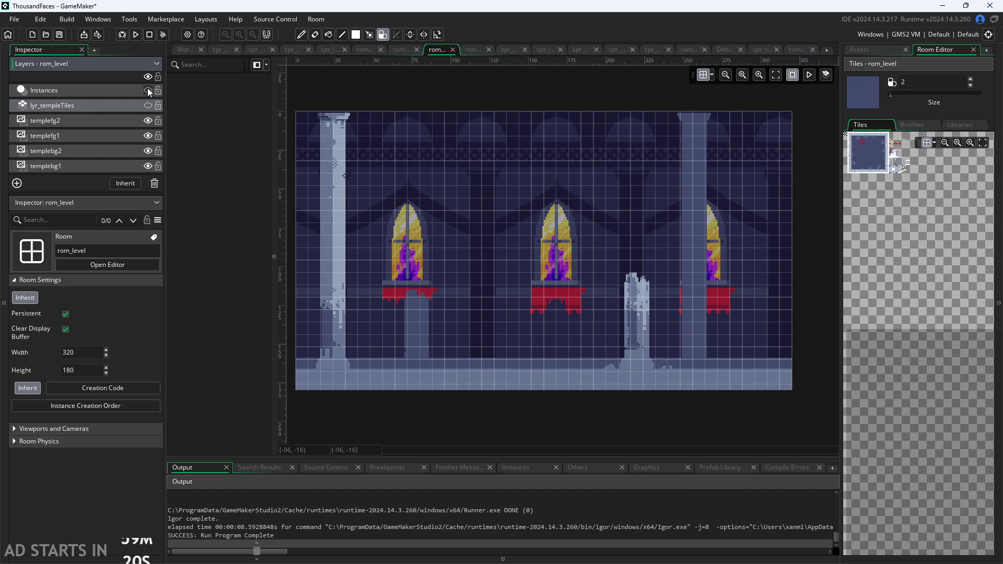
left_click(150, 106)
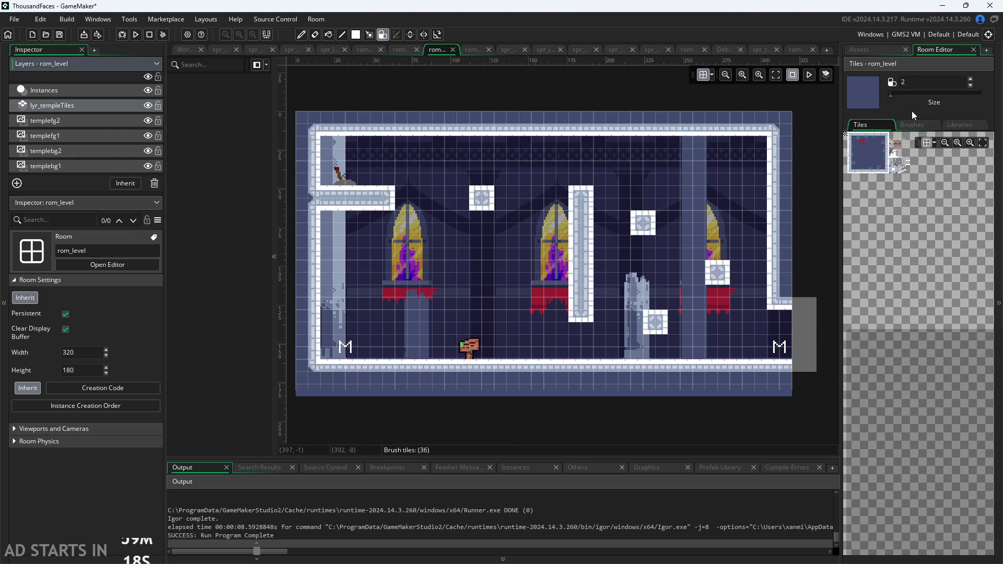
Step: Review rom_templeTemplate, rom_level_2, rom_pause, rom_start, rom_level_1 and rom_level, then return to obj_start's code
left_click(863, 52)
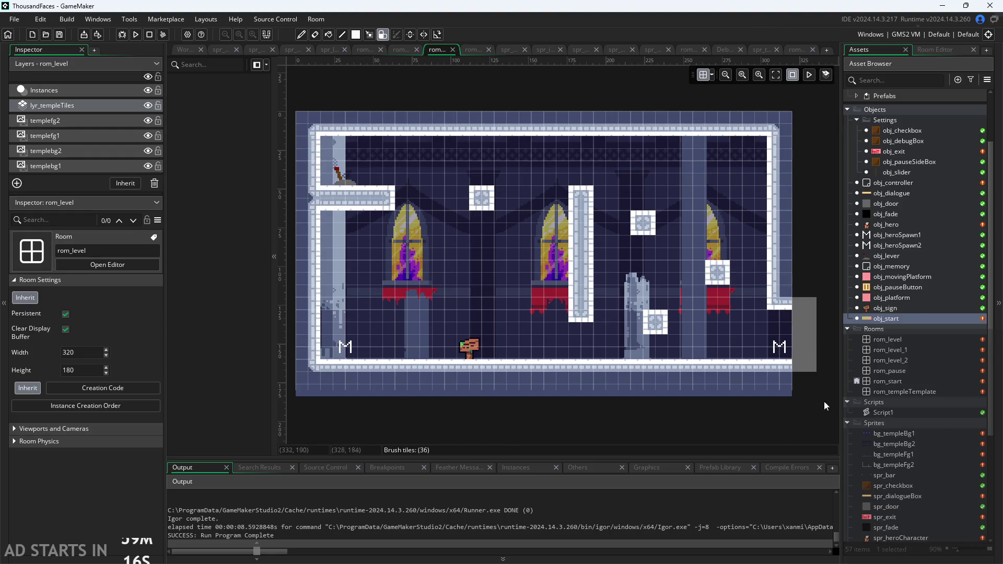
left_click(901, 392)
double_click(901, 392)
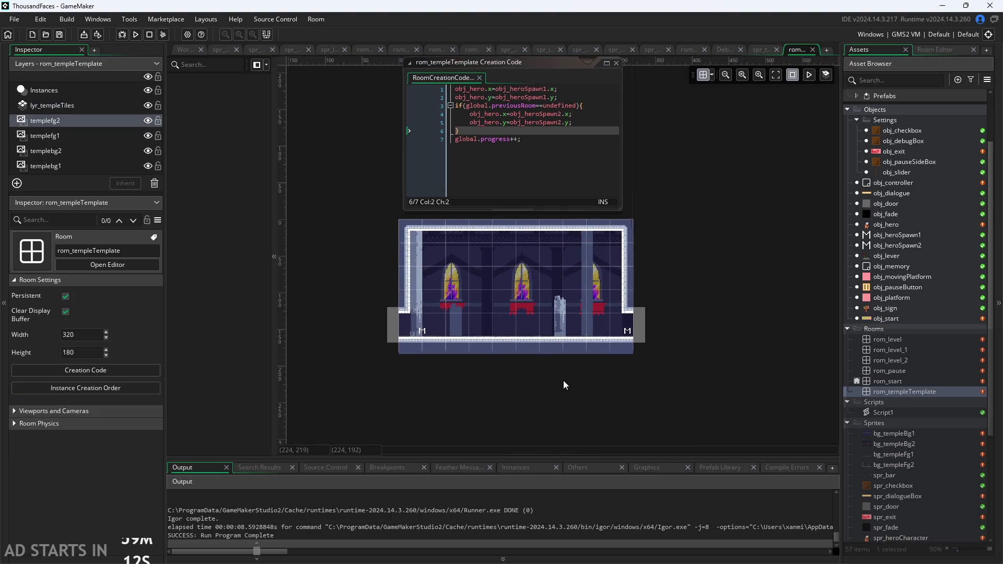
double_click(886, 362)
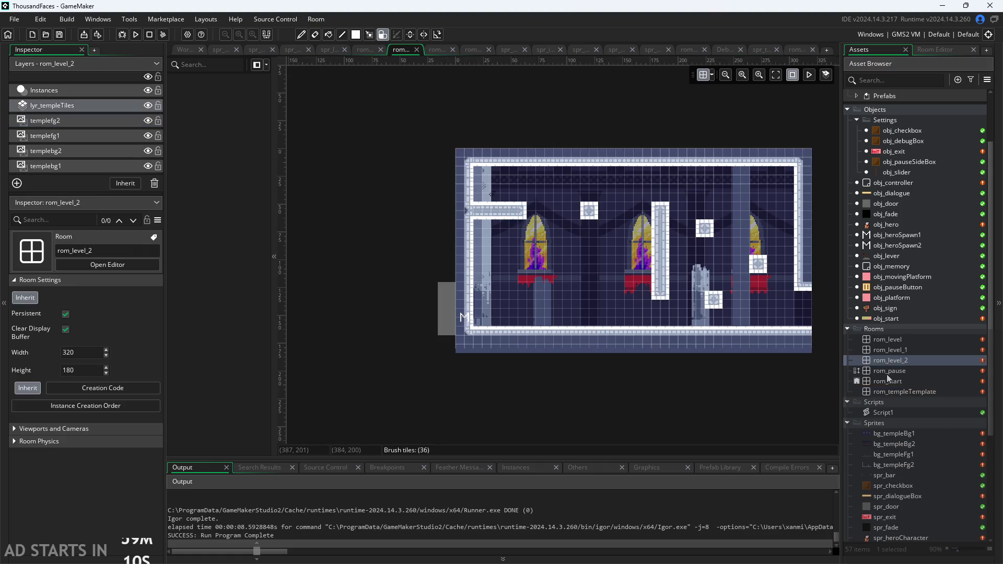
double_click(886, 373)
double_click(886, 386)
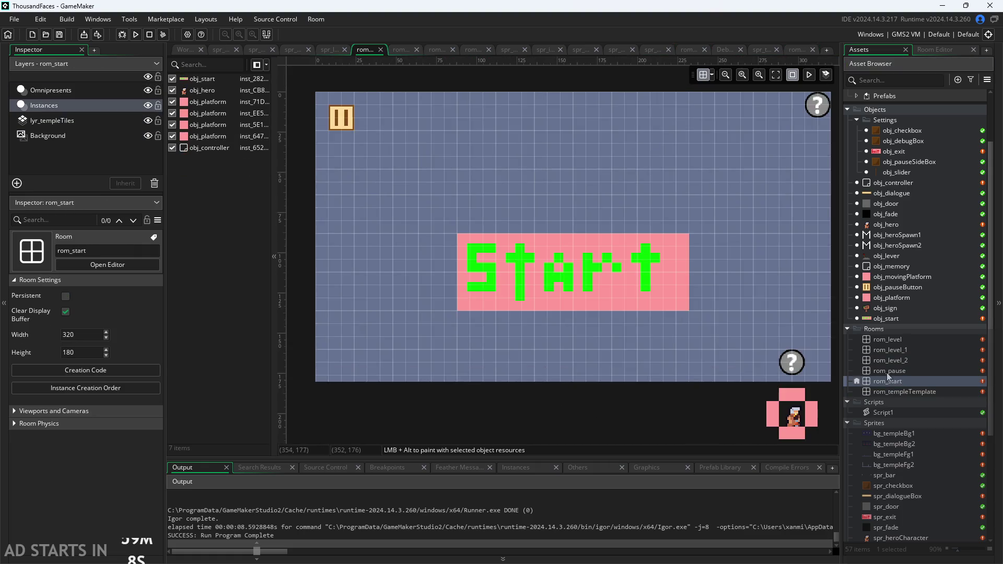
double_click(889, 360)
double_click(888, 350)
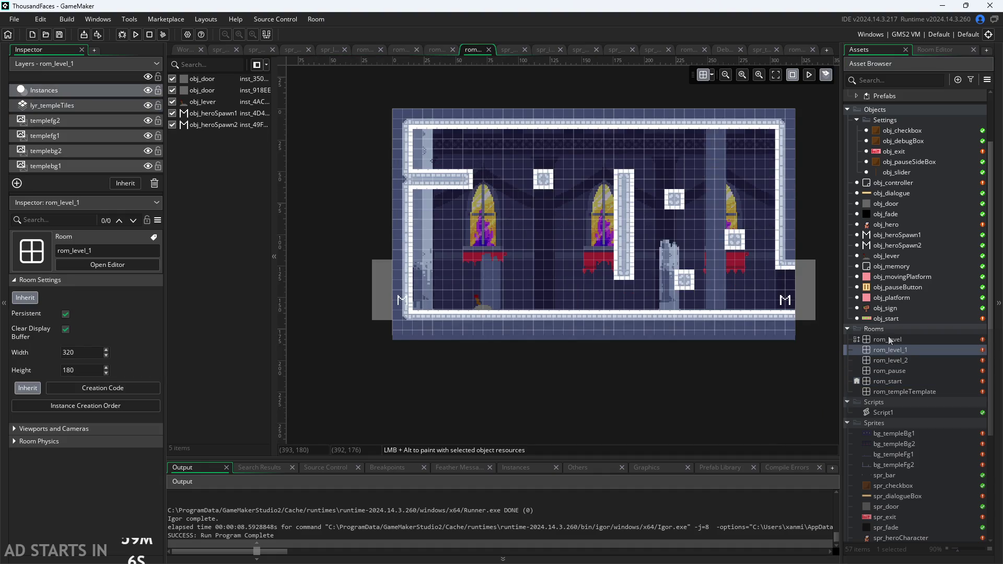
double_click(888, 338)
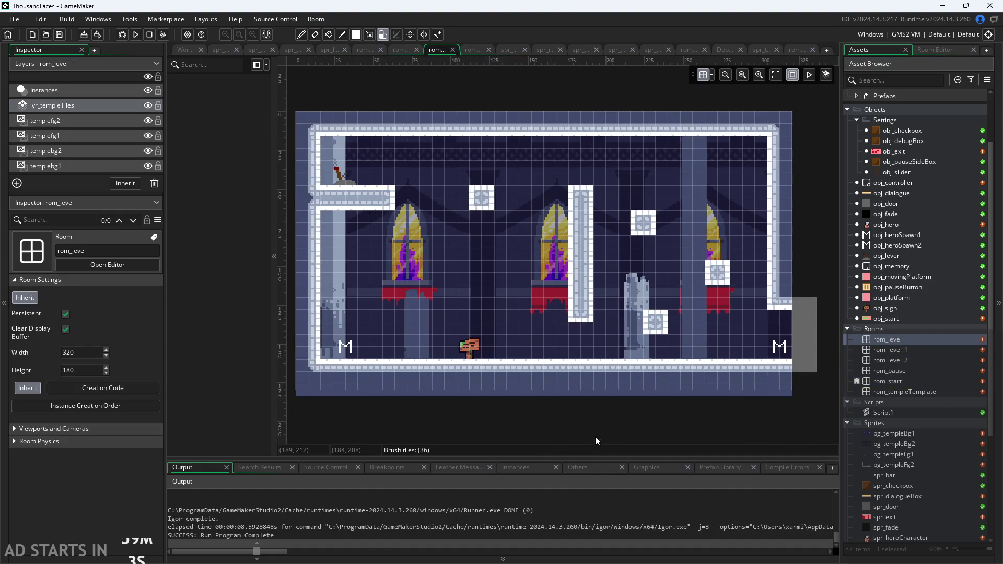
left_click(184, 54)
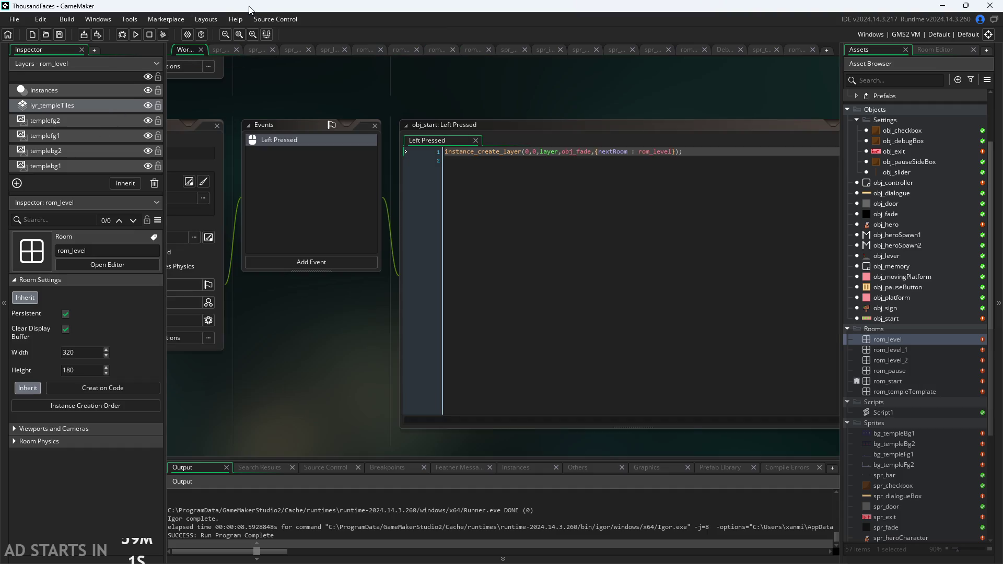
left_click(254, 19)
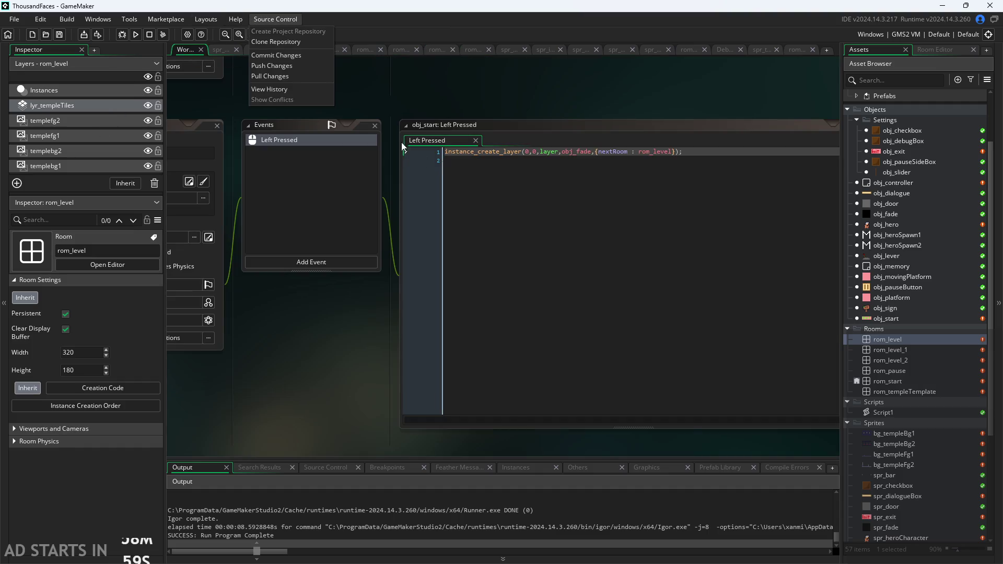
Step: Stage all 111 changes and begin the commit message with 'Added: Fixed hero sprites/animations,'
left_click(289, 55)
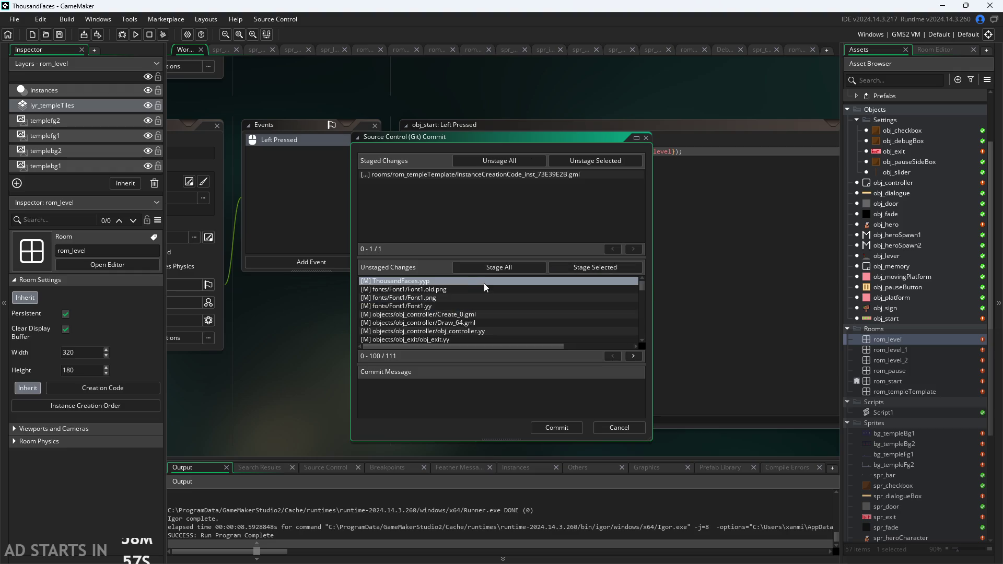
left_click(503, 268)
left_click(457, 388)
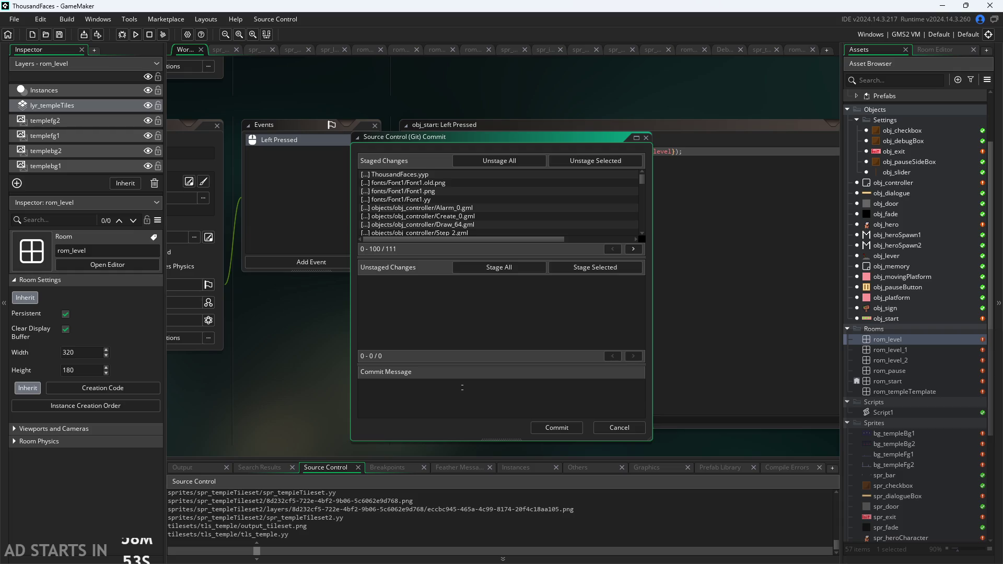
type("AddedL")
type(":")
type("ed ")
type("hero spr")
type("ites")
type("/ani")
type("matio")
type("ns,")
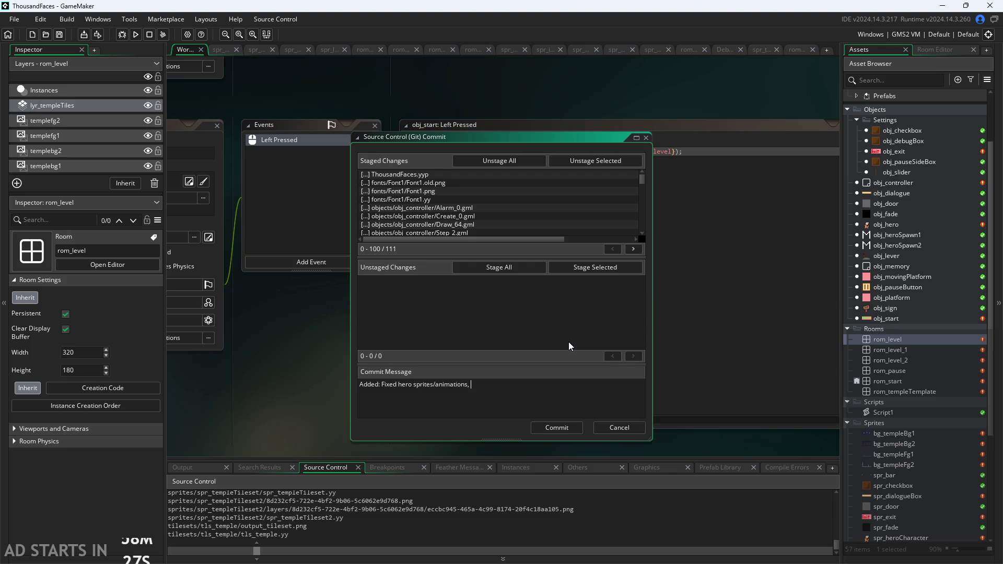
Step: Add gravity and jump tuning plus a half-velocity double jump to the commit message
type("made a com")
key("BackSpace")
key("BackSpace")
key("BackSpace")
type("de f")
key("BackSpace")
key("BackSpace")
type("ravi")
type("ty/")
key("BackSpace")
type("p feel ")
type("good")
key("BackSpace")
key("BackSpace")
key("BackSpace")
key("BackSpace")
type("play well")
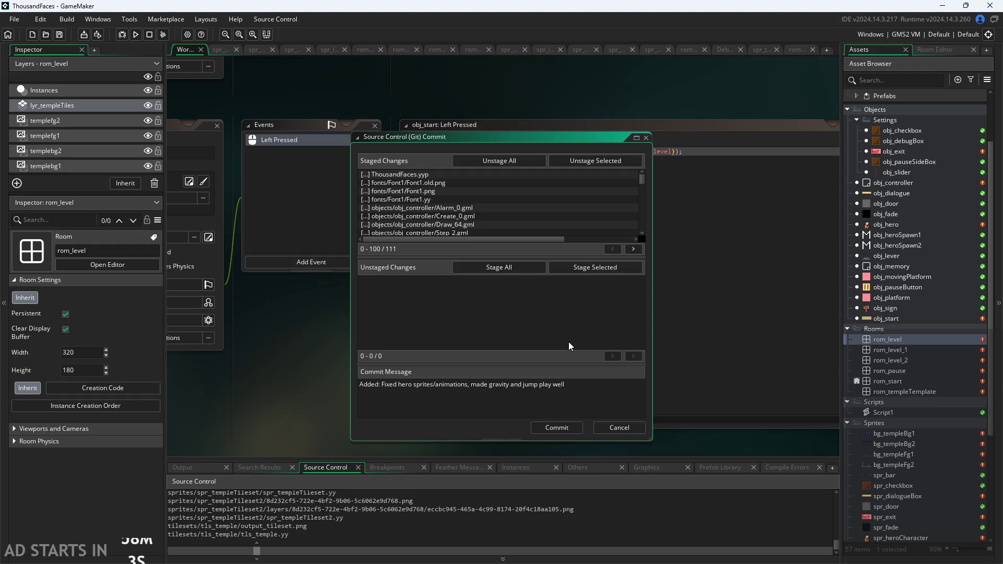
type(" , ")
type("made doub")
type("ump")
type("hald")
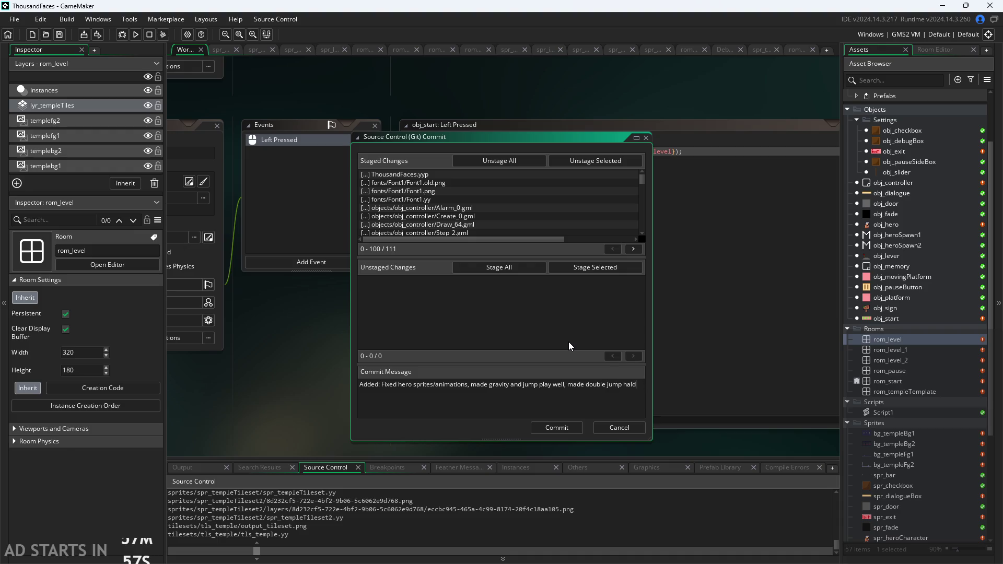
type("f the velocity as ")
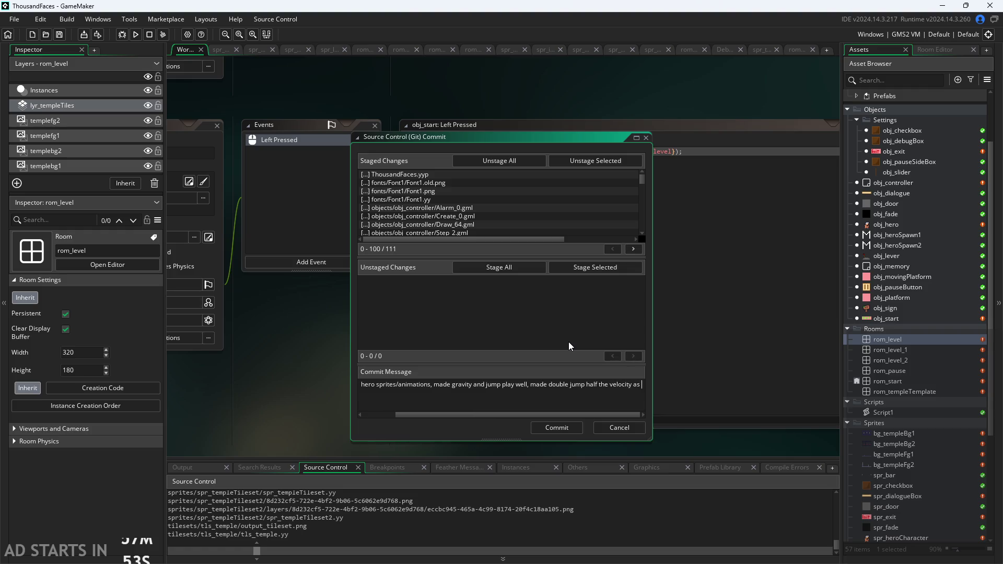
type("normal j")
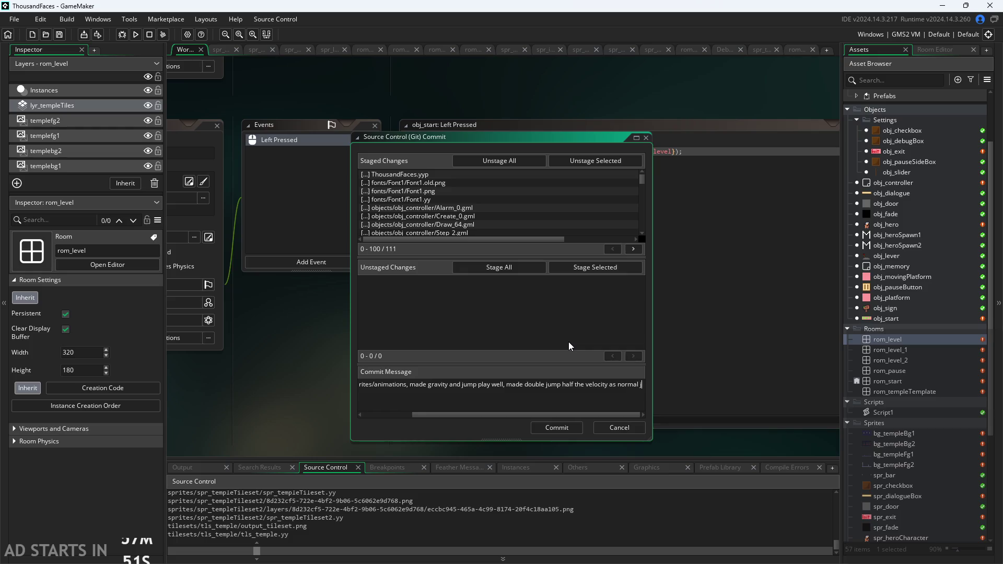
type("ump,")
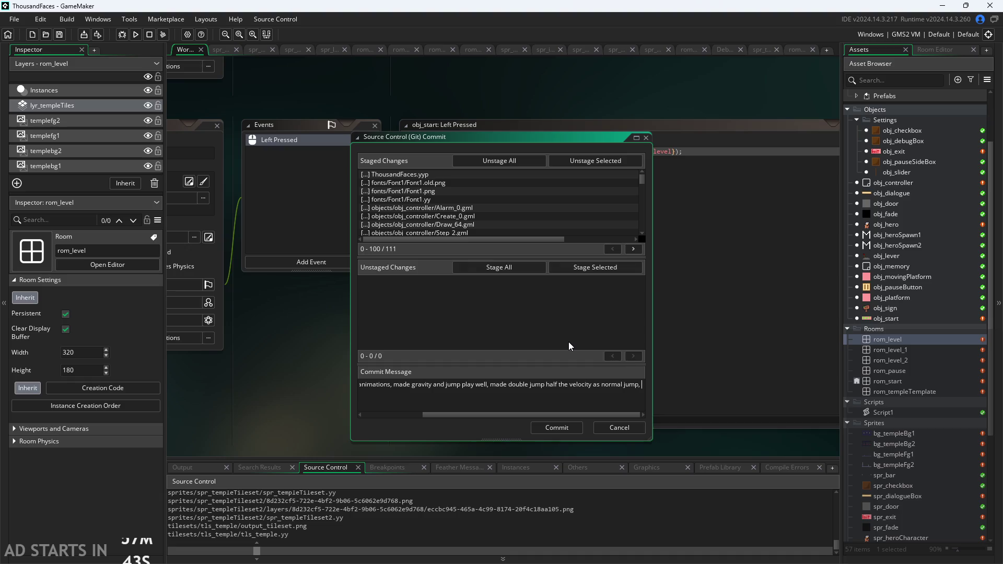
Step: Append updated sign sprites, added backgrounds and added parallax to the message
type("updated sprites for ")
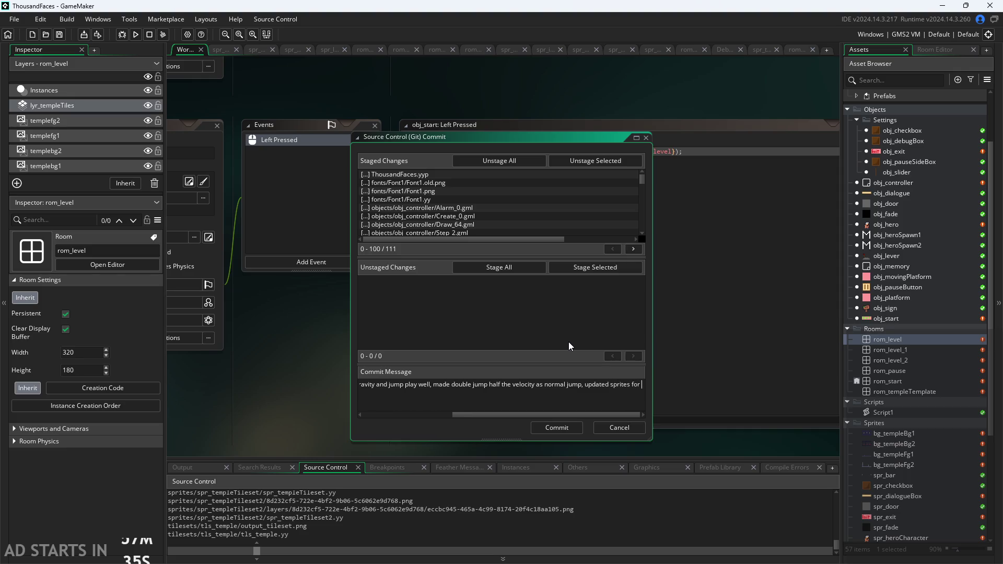
type("sign")
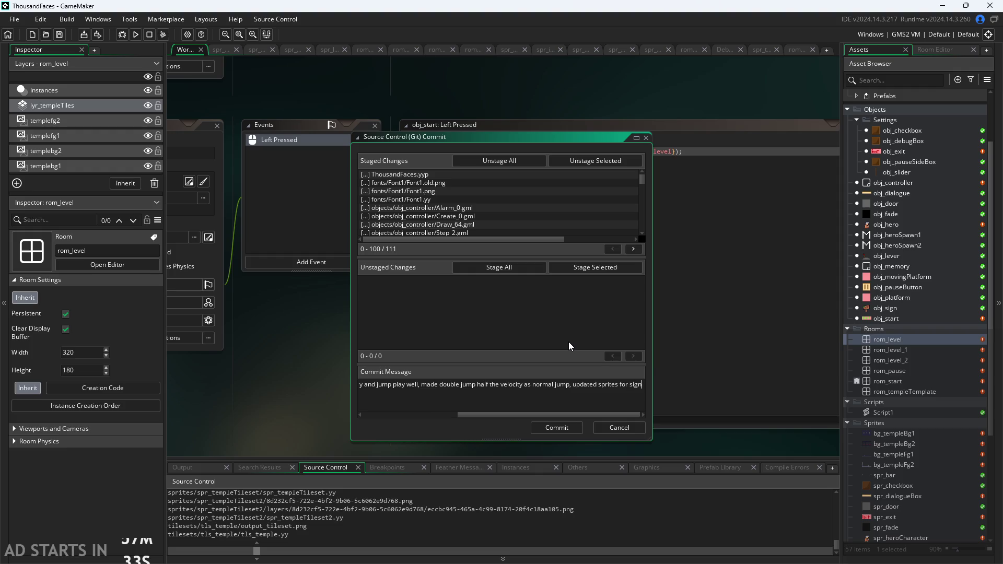
type(", start,")
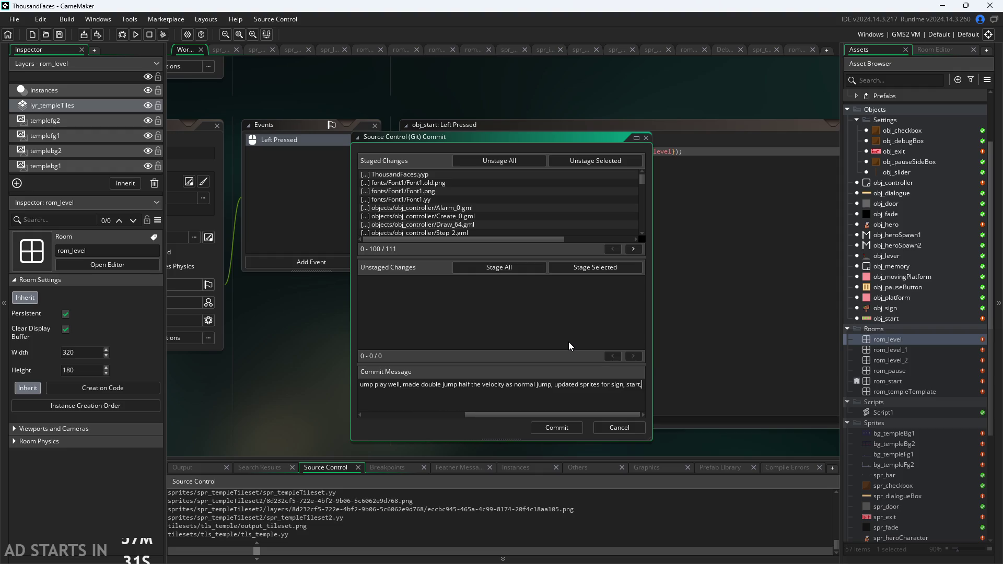
key("BackSpace")
key("BackSpace")
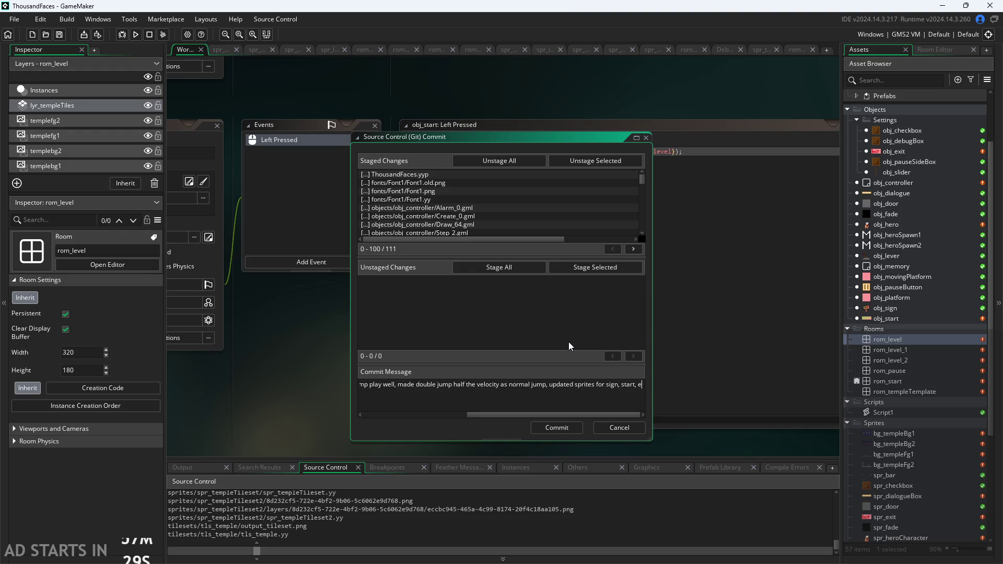
key("BackSpace")
key("BackSpace")
key("BackSpace")
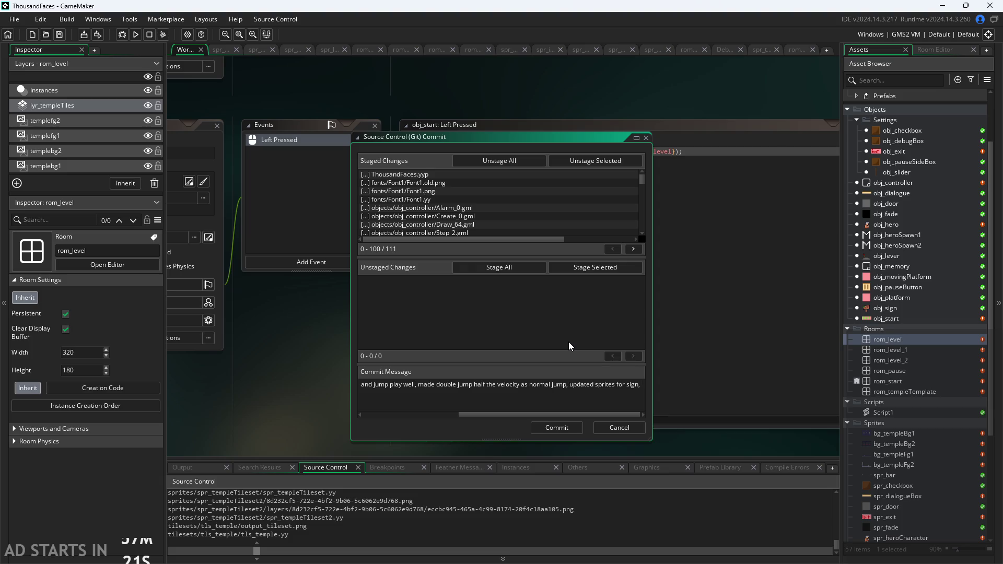
type("added in ")
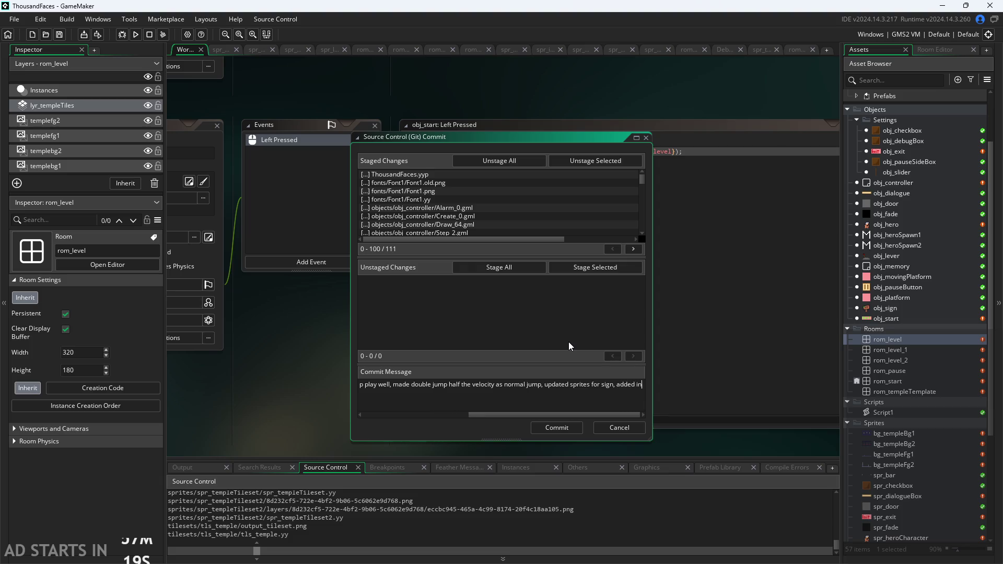
type("bac")
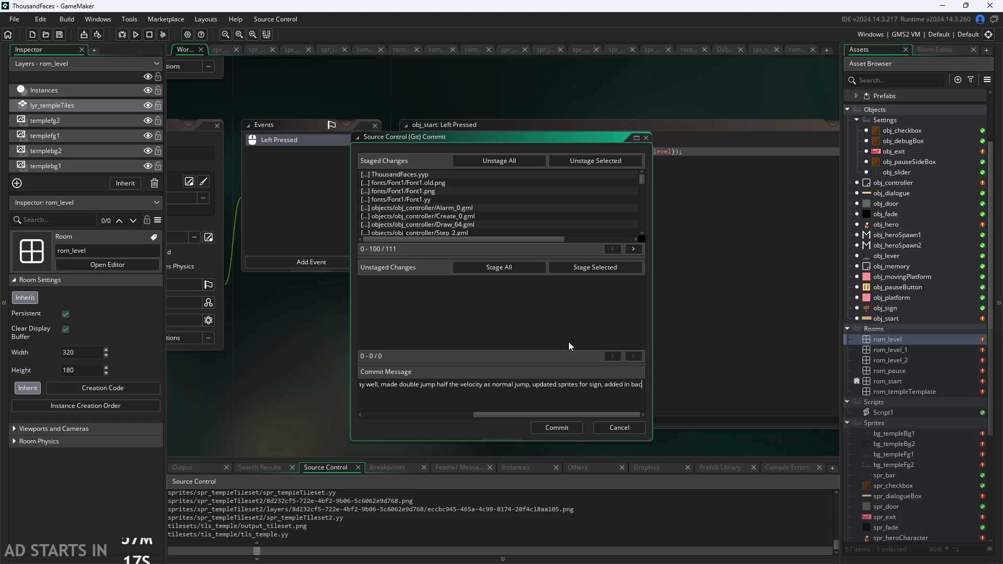
type("kgrounds, ")
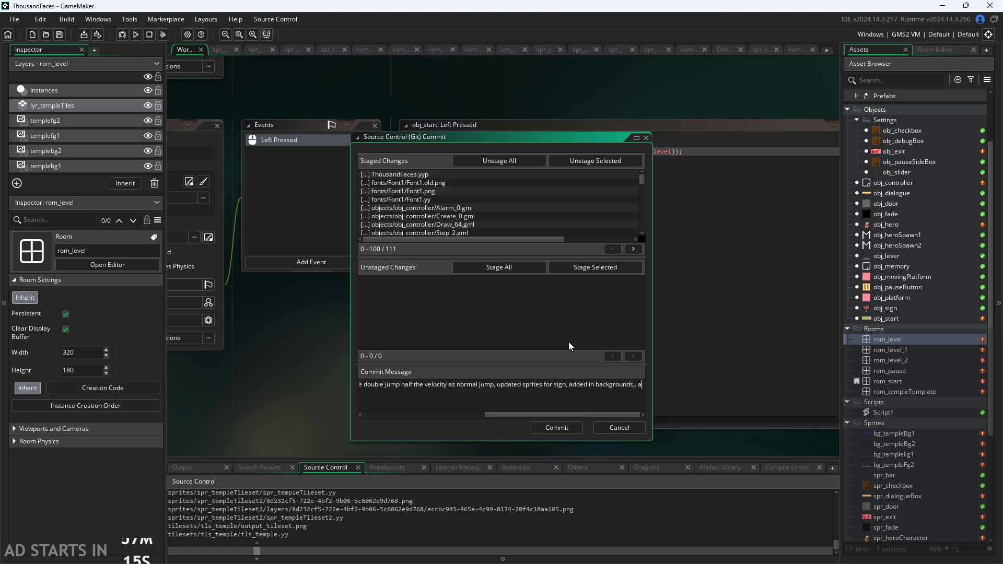
type("added i")
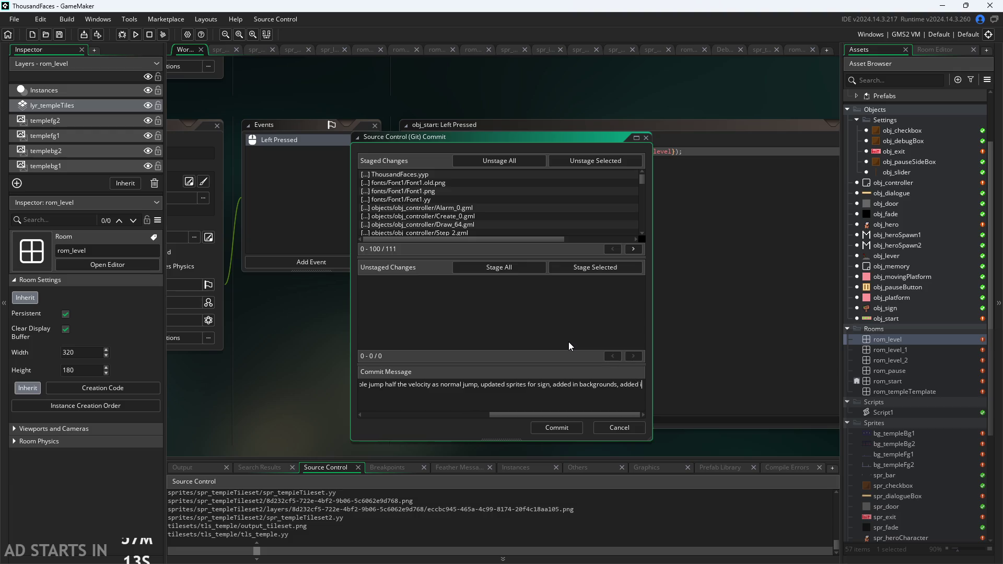
type("n parallax")
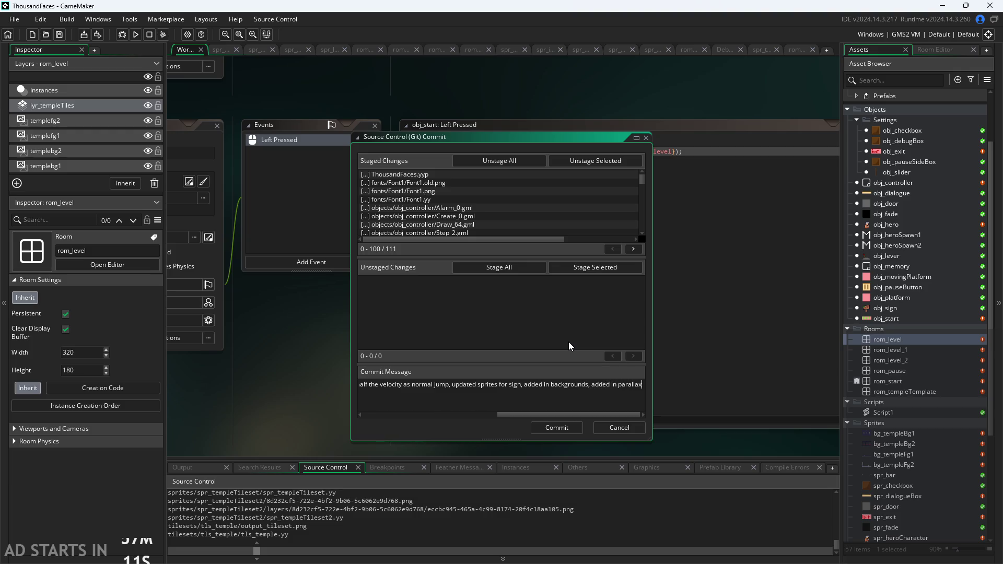
type(",")
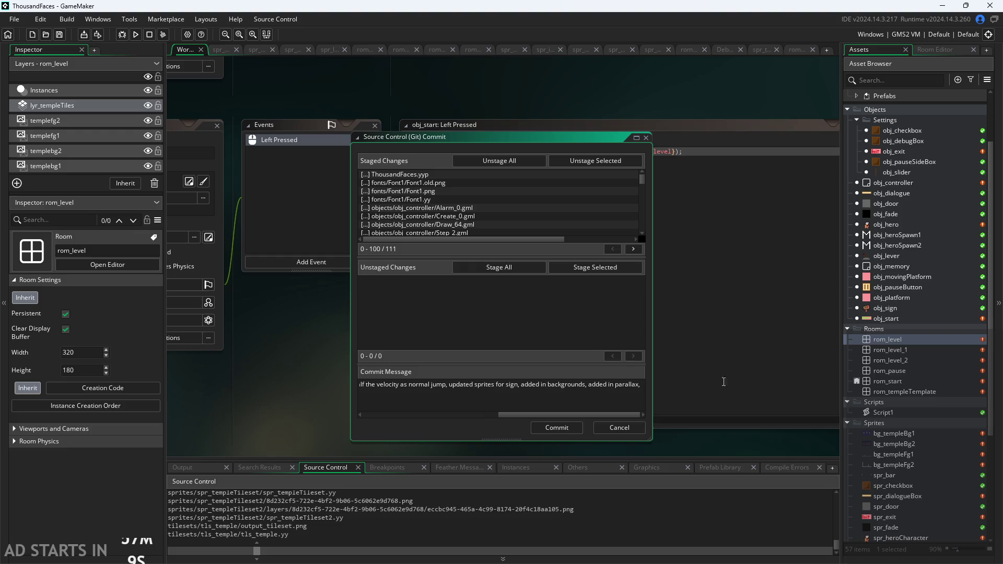
scroll(873, 456, "down", 5)
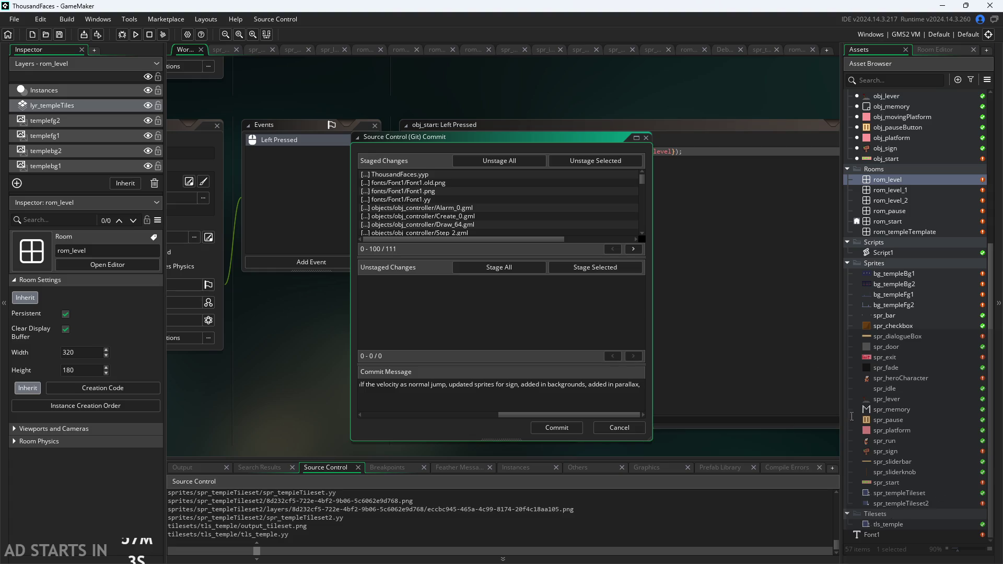
Step: Inspect the spr_run and spr_bar sprite assets
left_click(900, 504)
scroll(889, 502, "up", 2)
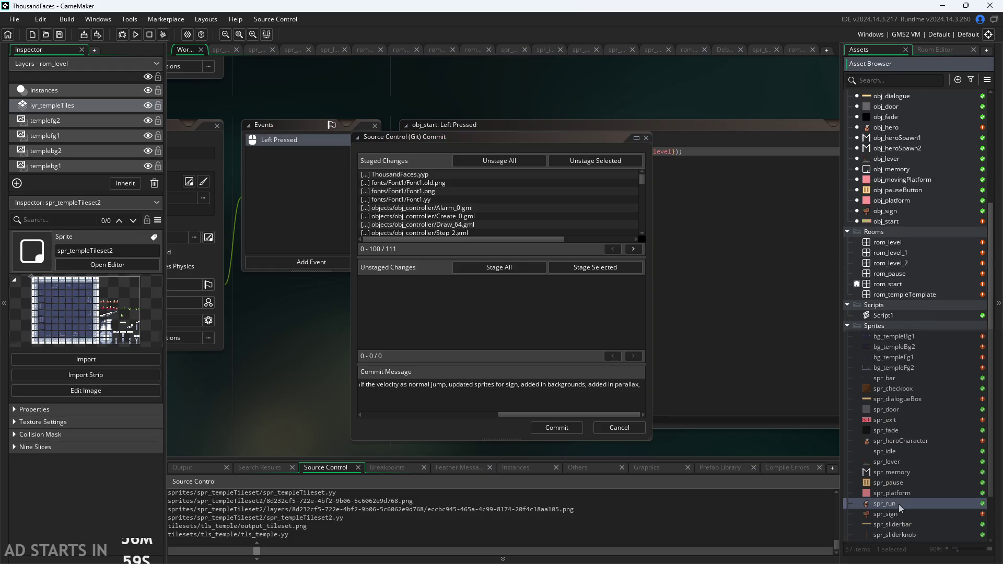
left_click(885, 503)
left_click(893, 398)
left_click(909, 379)
scroll(909, 385, "up", 5)
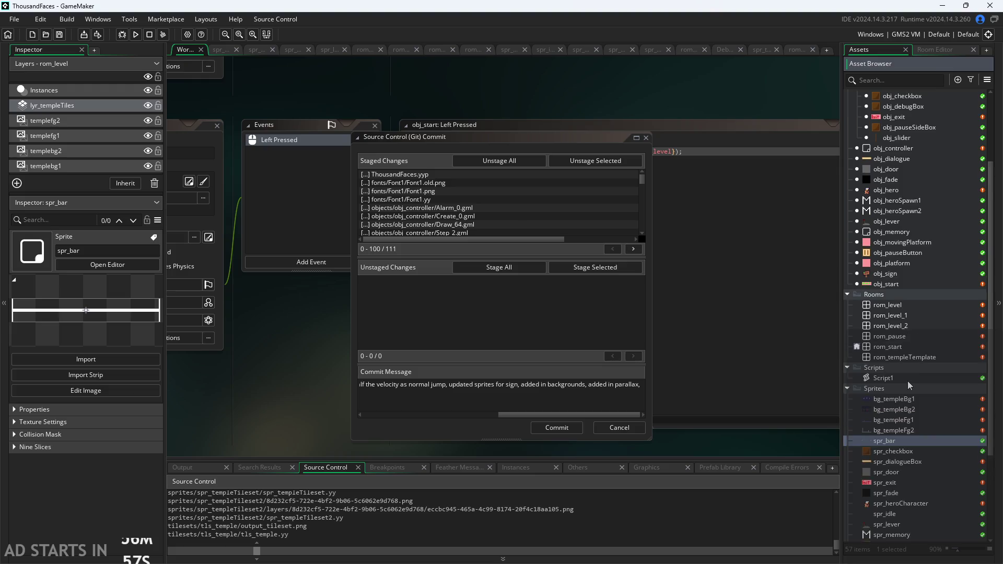
scroll(909, 385, "up", 1)
Step: Inspect obj_hero, obj_dialogue and obj_heroSpawn1, then switch to the Paint design notes
left_click(909, 264)
left_click(909, 275)
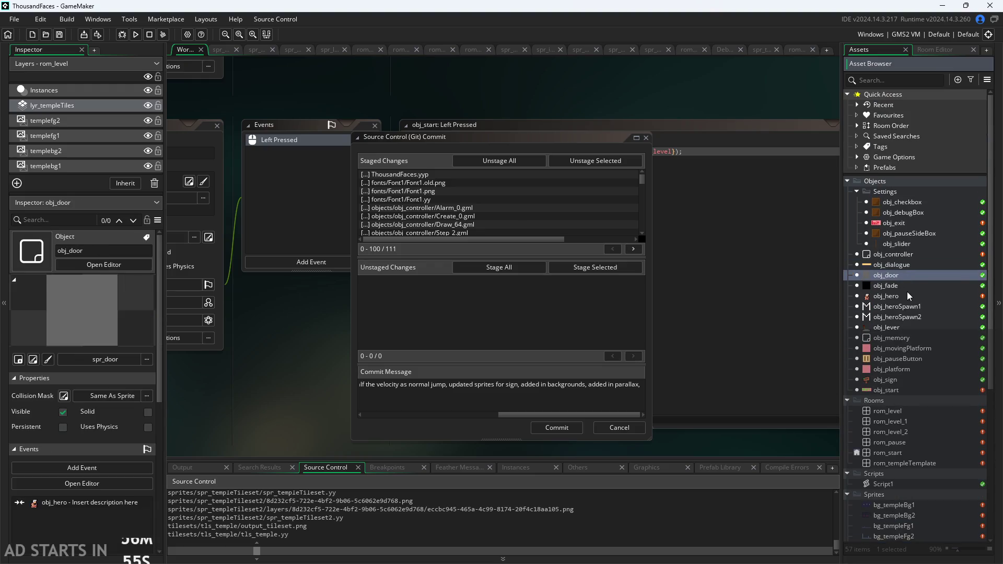
left_click(909, 296)
left_click(910, 296)
left_click(910, 286)
left_click(910, 265)
left_click(919, 285)
left_click(915, 307)
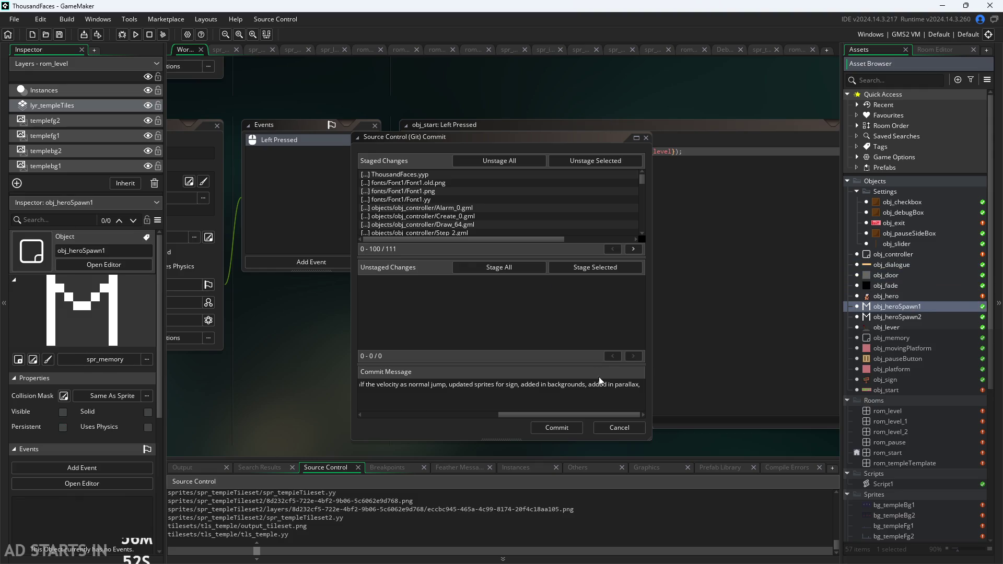
left_click(650, 388)
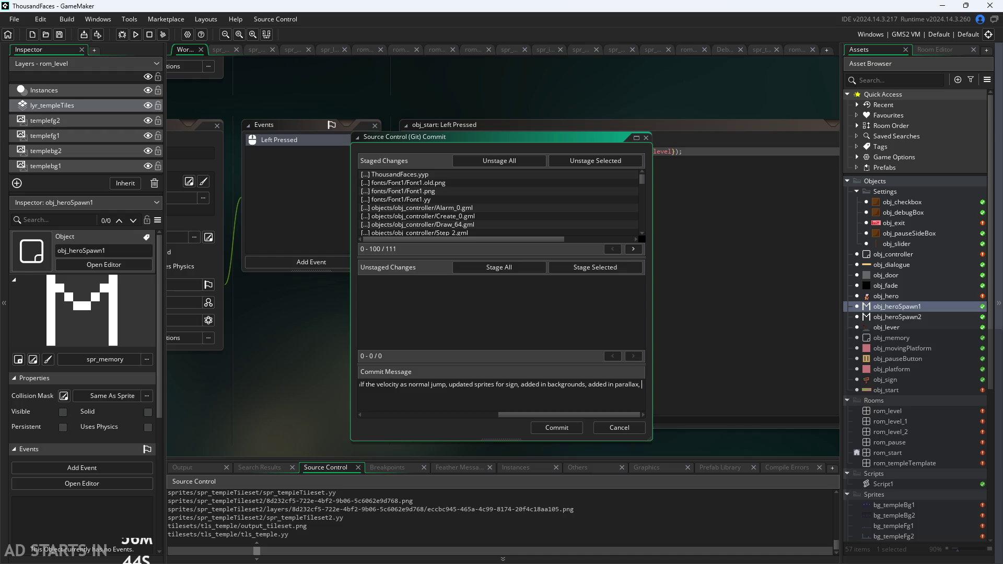
key("alt+Tab")
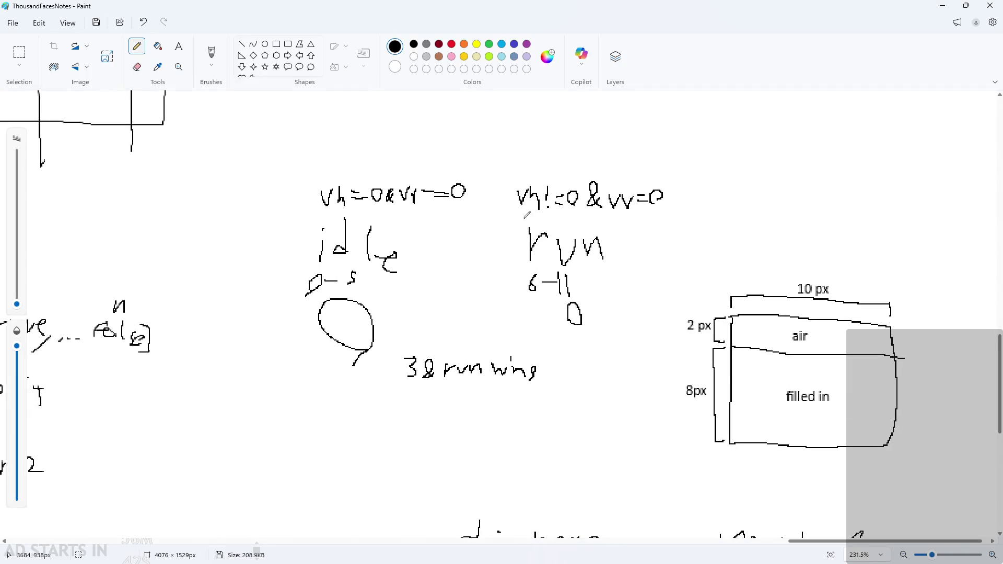
Step: Zoom and pan around the design notes in Paint to review them
scroll(967, 366, "down", 4)
scroll(421, 253, "down", 2, "ctrl")
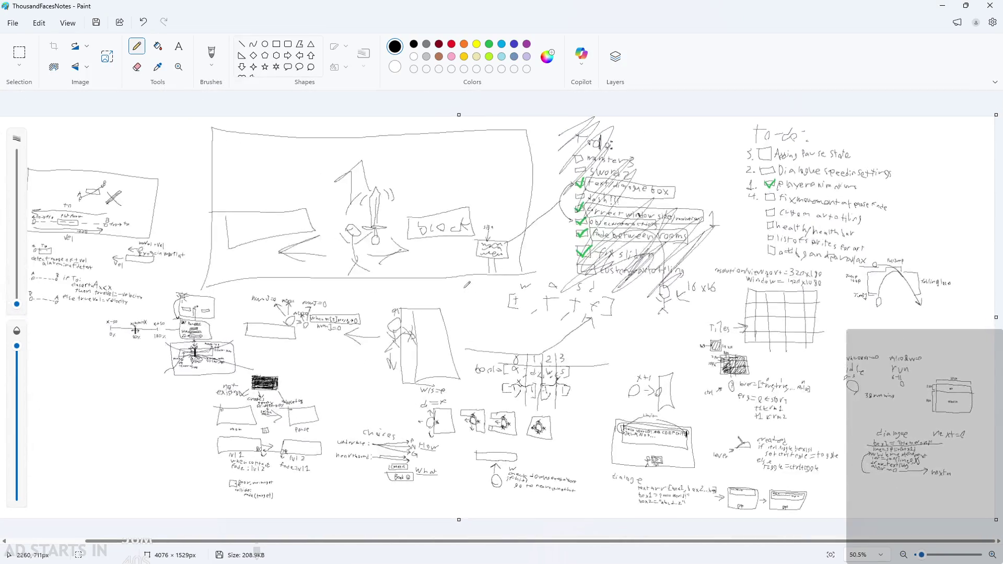
scroll(186, 270, "down", 2, "ctrl")
scroll(163, 262, "up", 2, "ctrl")
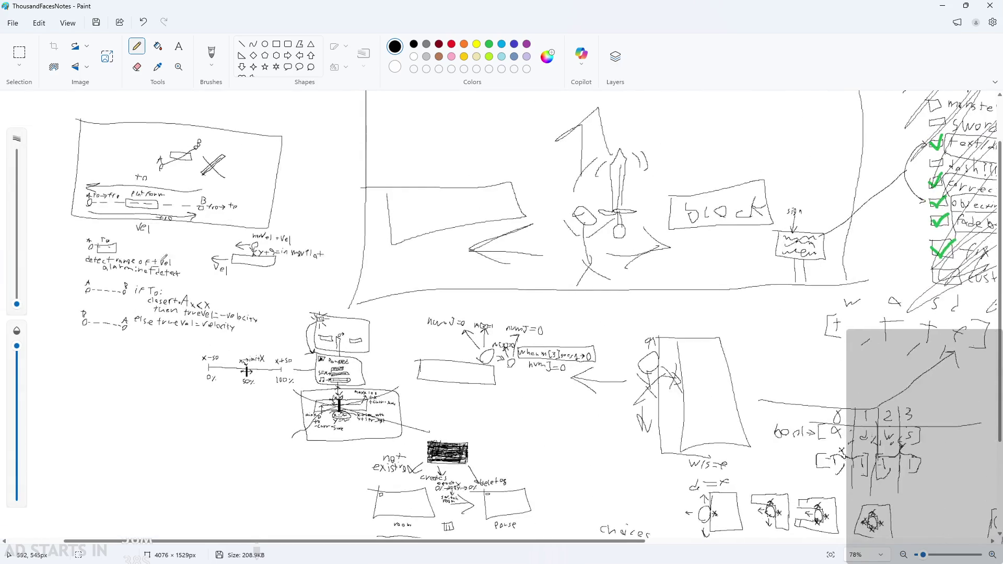
scroll(230, 250, "up", 1, "ctrl")
scroll(211, 236, "down", 2)
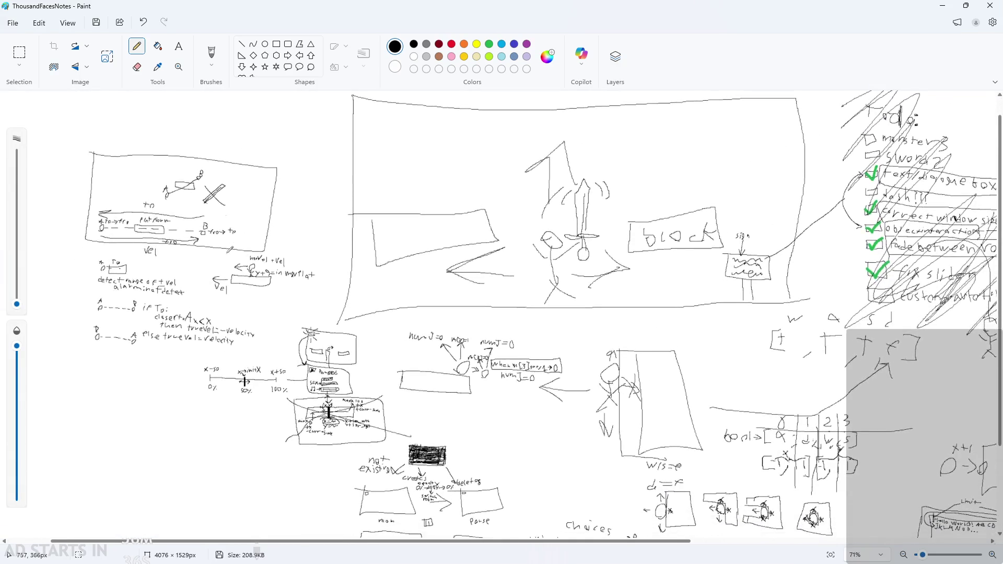
scroll(193, 308, "up", 1, "ctrl")
scroll(199, 300, "up", 1)
scroll(157, 262, "up", 2, "ctrl")
scroll(176, 282, "down", 4)
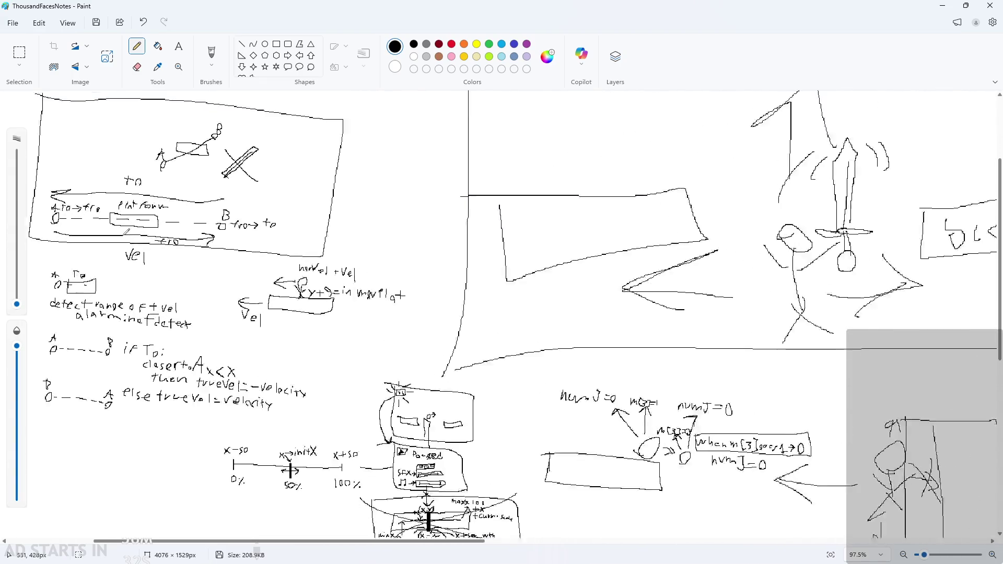
scroll(840, 484, "down", 2, "ctrl")
scroll(715, 396, "up", 2, "ctrl")
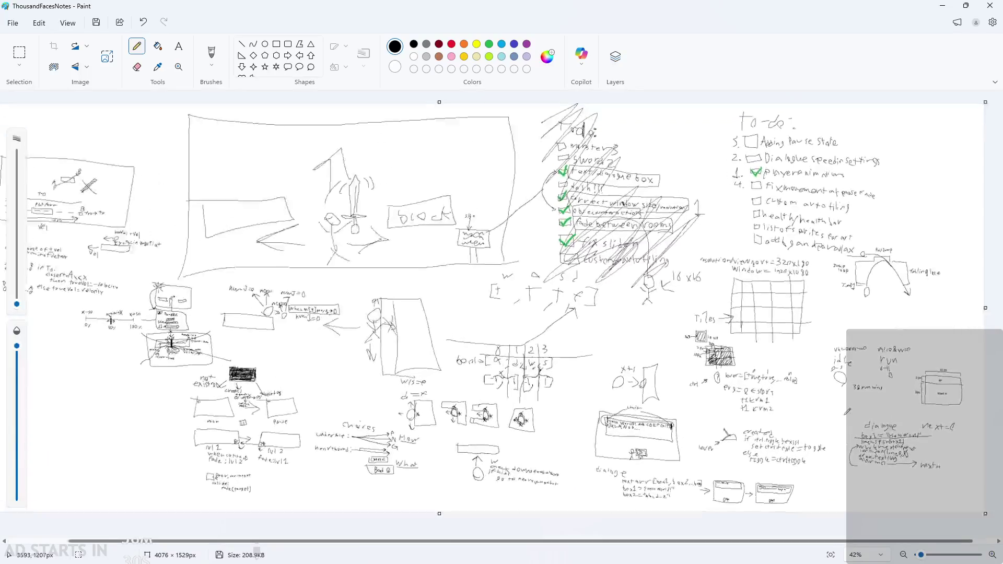
scroll(758, 418, "down", 3)
scroll(799, 454, "up", 3, "ctrl")
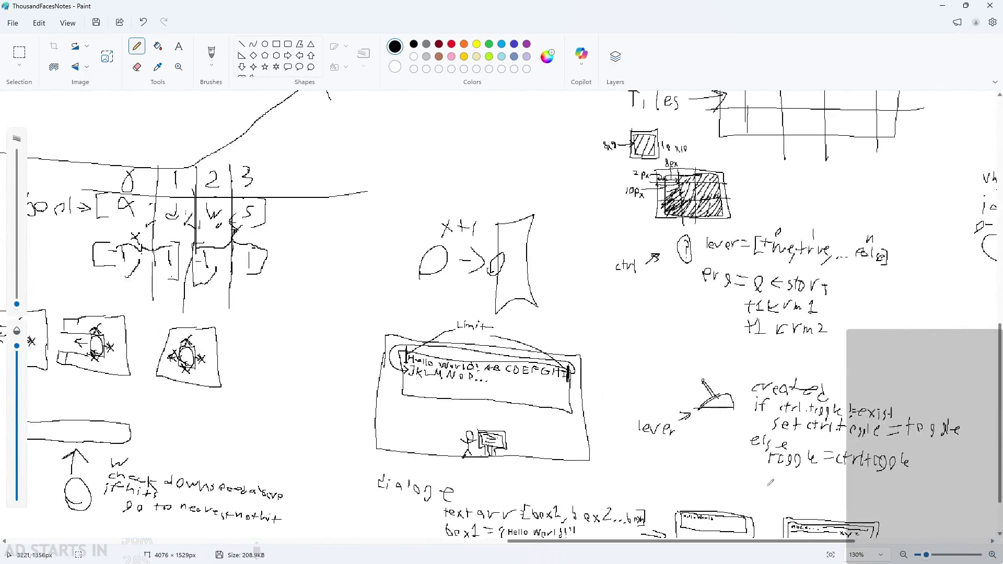
left_click_drag(836, 542, 986, 542)
scroll(799, 429, "down", 3)
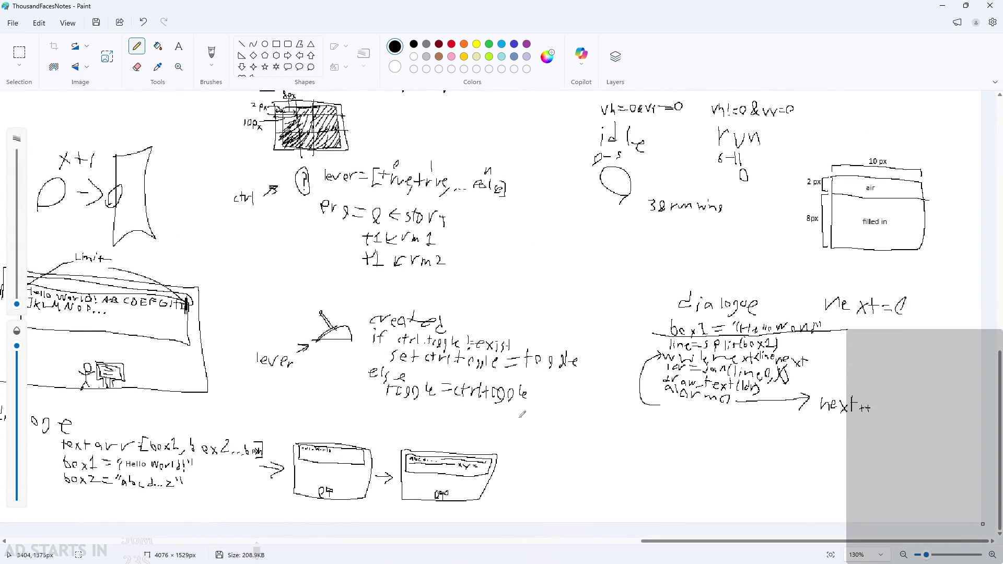
scroll(877, 387, "up", 3)
scroll(889, 415, "up", 1, "ctrl")
scroll(874, 420, "up", 2, "ctrl")
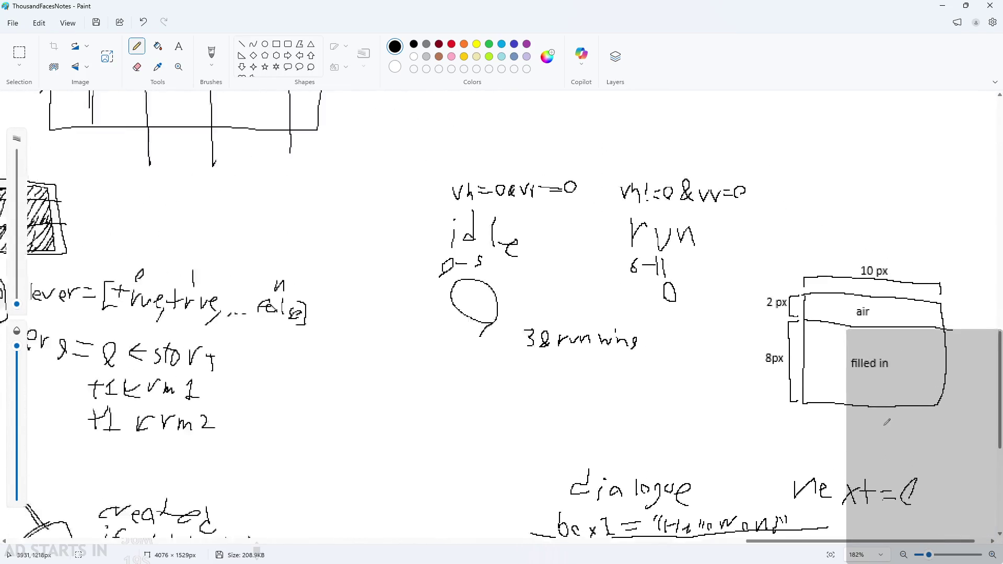
scroll(549, 365, "up", 2, "ctrl")
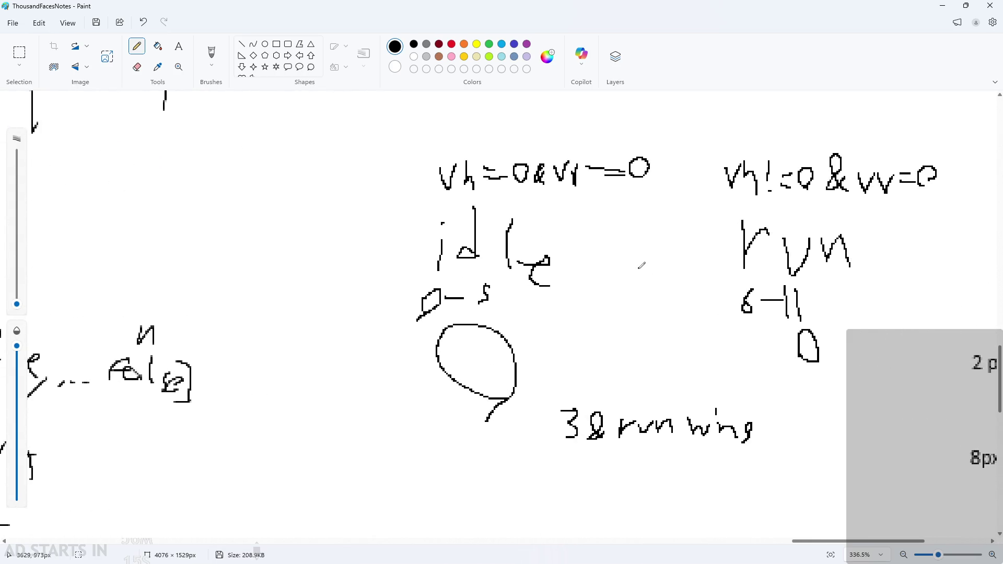
scroll(638, 266, "down", 2, "ctrl")
scroll(835, 365, "down", 2, "ctrl")
scroll(836, 366, "up", 1, "ctrl")
scroll(836, 365, "down", 1, "ctrl")
scroll(53, 358, "down", 3, "ctrl")
scroll(53, 358, "up", 2, "ctrl")
scroll(53, 358, "down", 1, "ctrl")
scroll(53, 358, "up", 1, "ctrl")
scroll(53, 358, "up", 1, "ctrl")
scroll(261, 366, "down", 2, "ctrl")
scroll(483, 393, "up", 1, "ctrl")
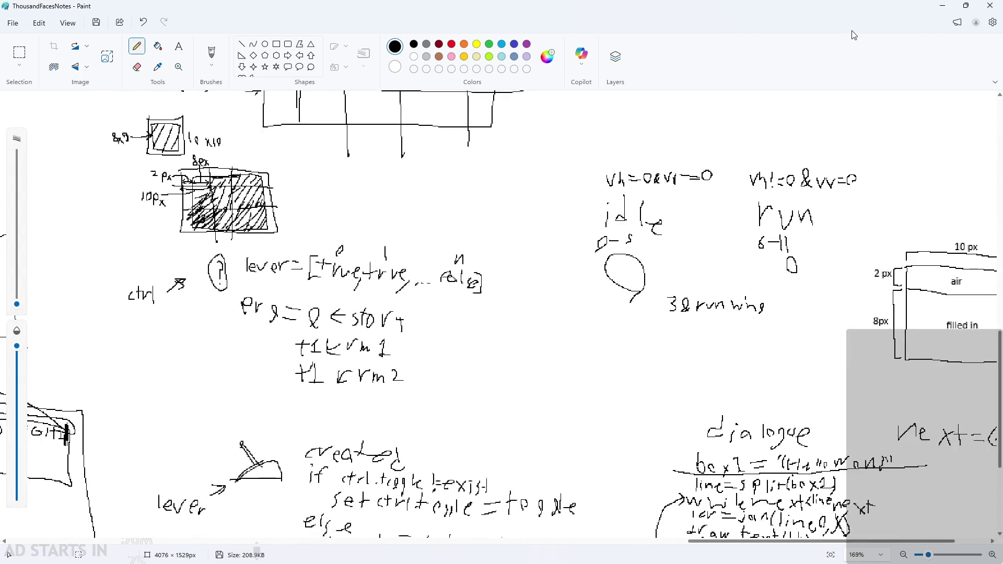
Step: Minimize Paint, move the commit dialog right beside the code, and run the game
left_click(943, 6)
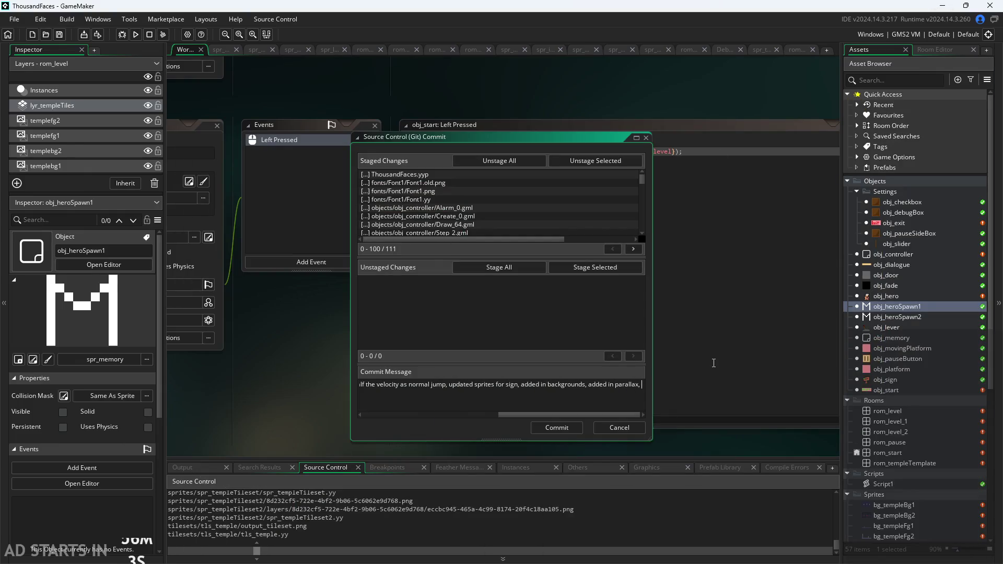
left_click_drag(475, 137, 708, 143)
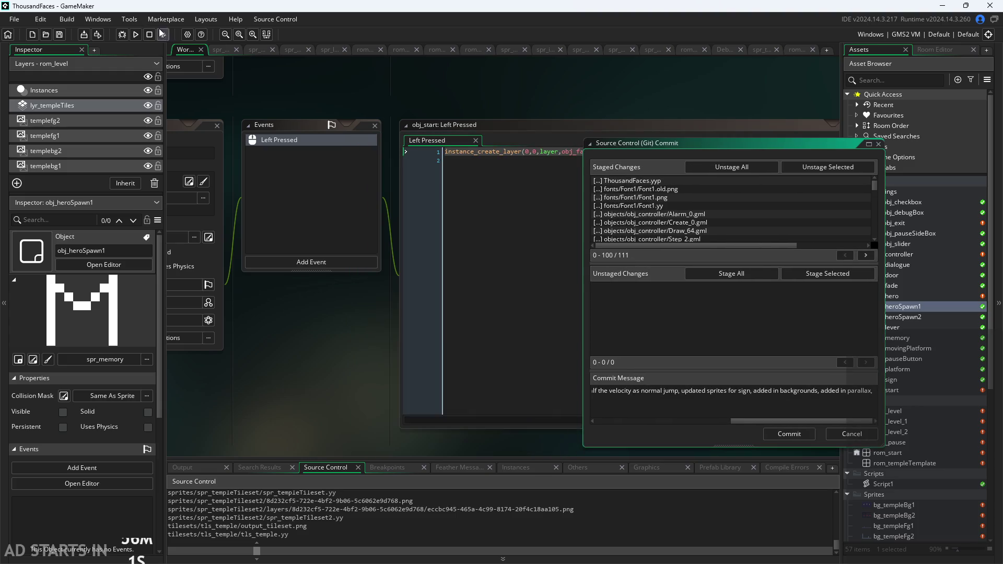
key("F5")
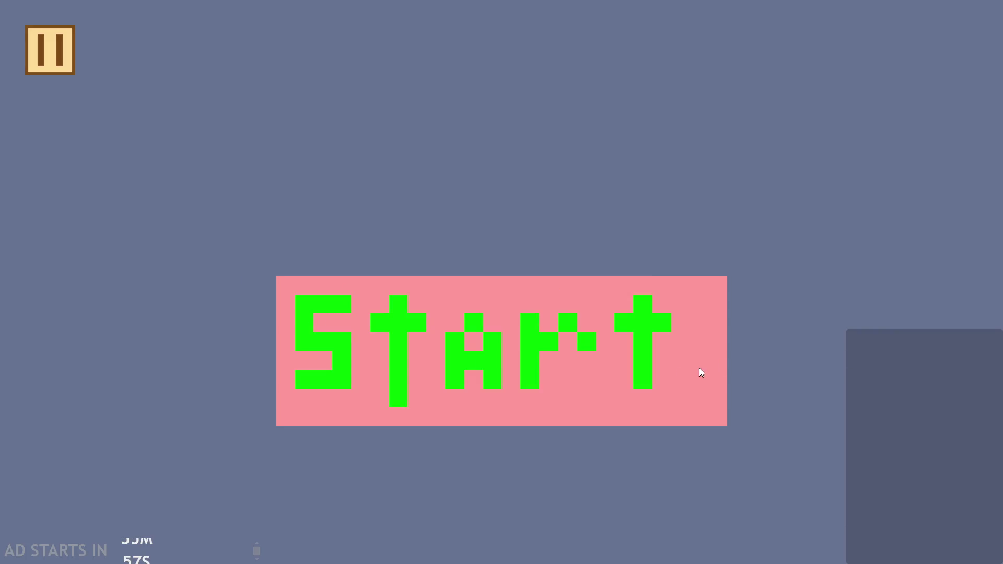
Step: Start the game and jump the hero between the ledge, signpost and red banner
left_click(701, 372)
key("Right")
key("Left")
key("space")
key("space")
key("Left")
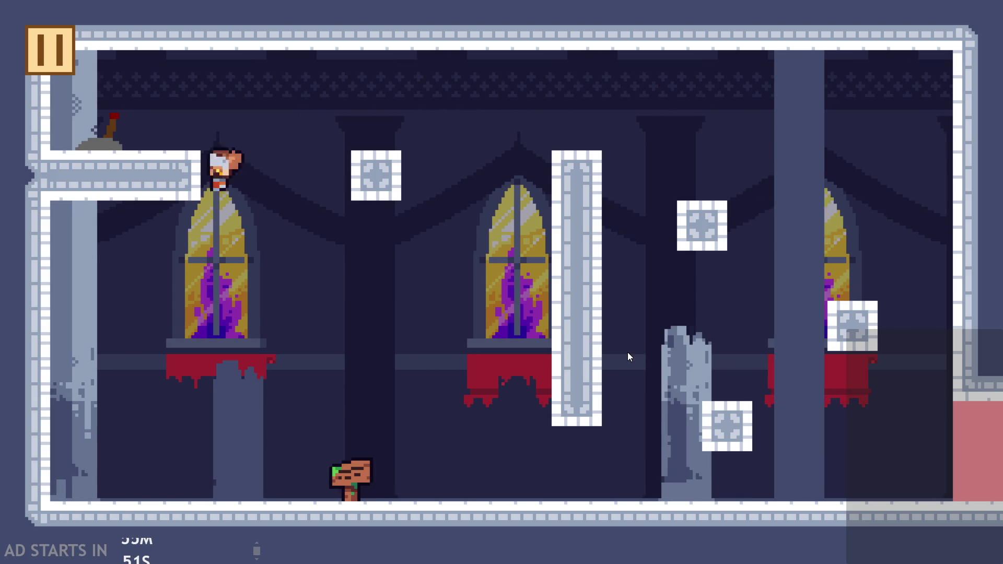
key("space")
key("Right")
key("space")
key("Right")
key("Left")
key("space")
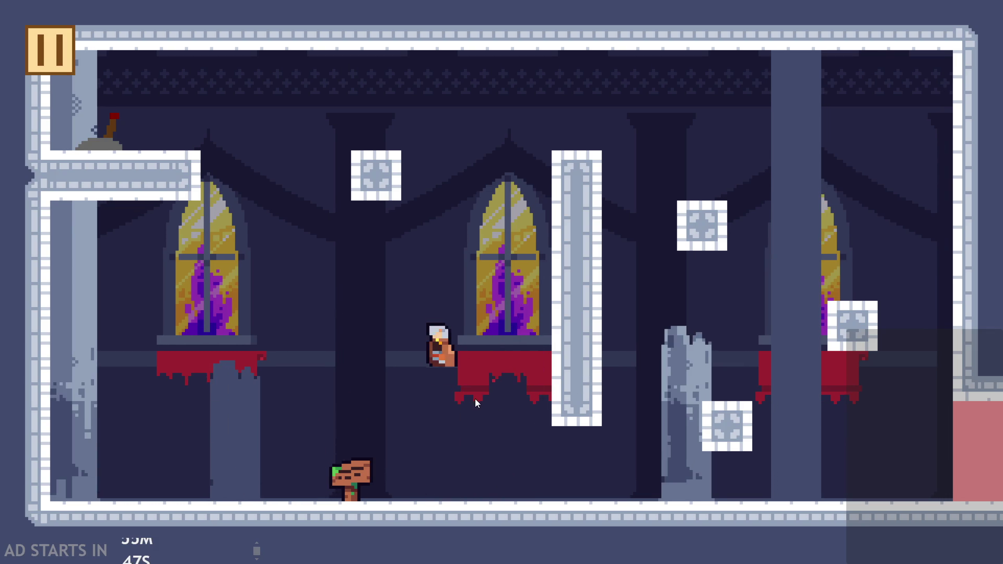
key("space")
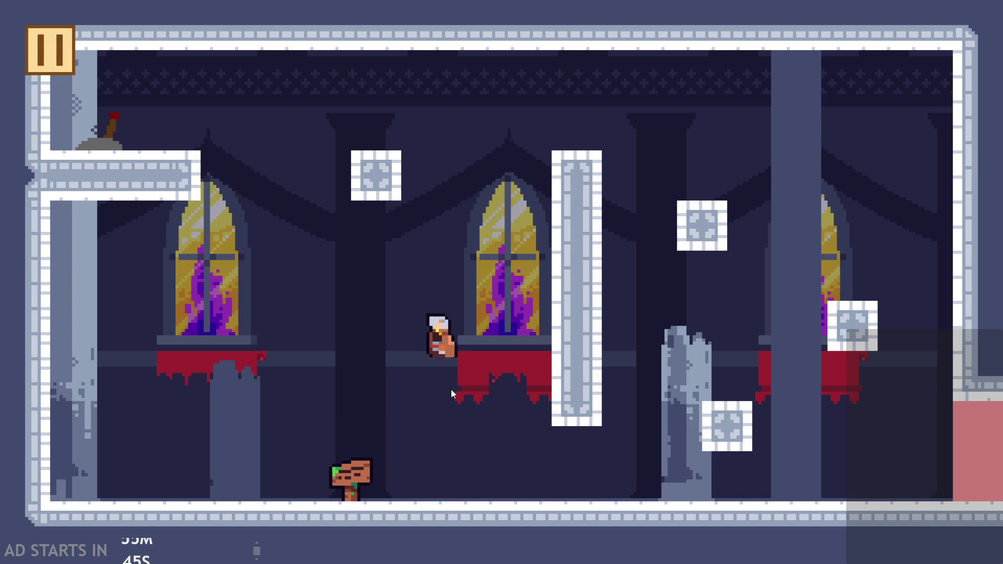
key("space")
Step: Climb across the temple room's blocks to the upper-left ledge and flip the lever
key("space")
key("Right")
key("space")
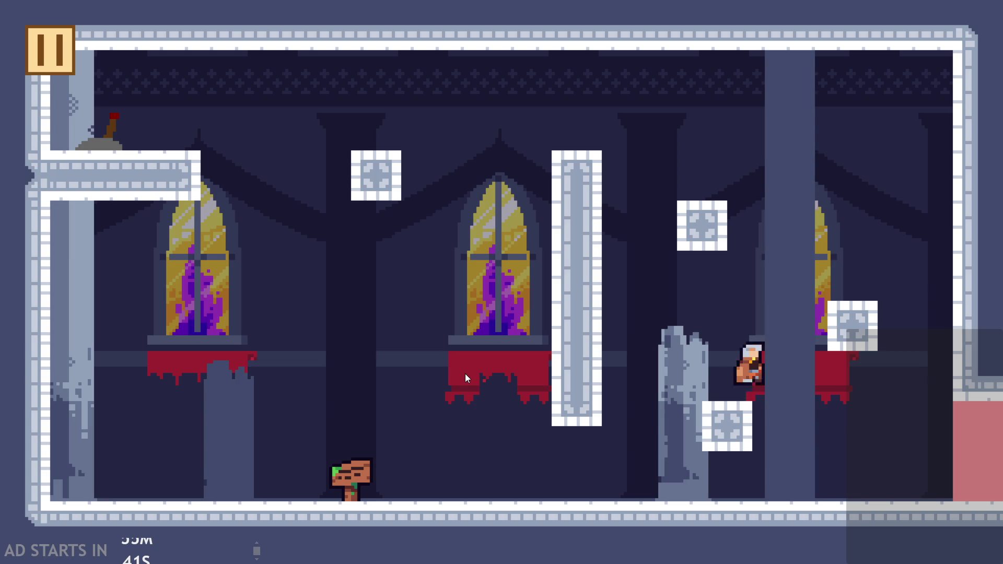
key("space")
key("Left")
key("space")
key("Right")
key("space")
key("Left")
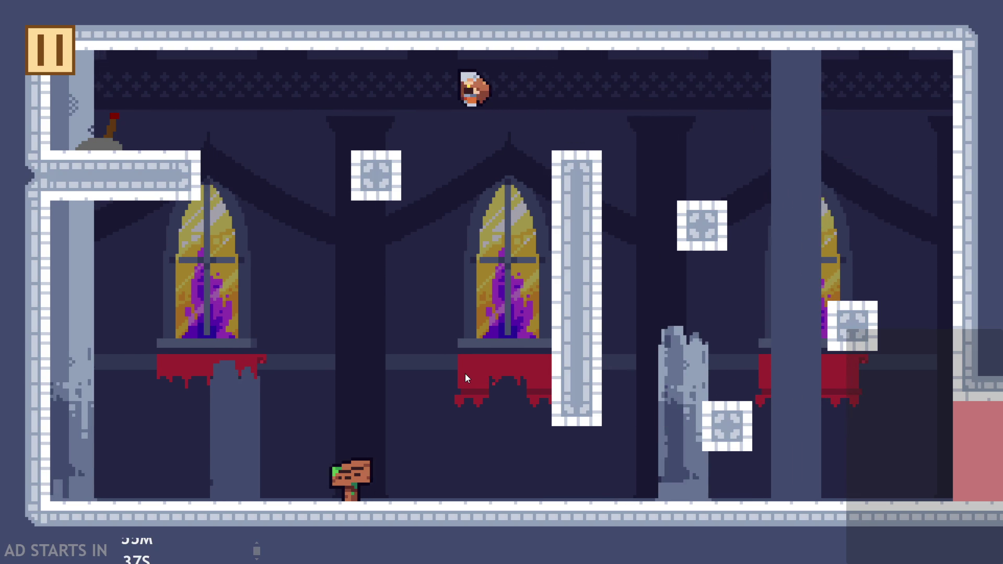
key("space")
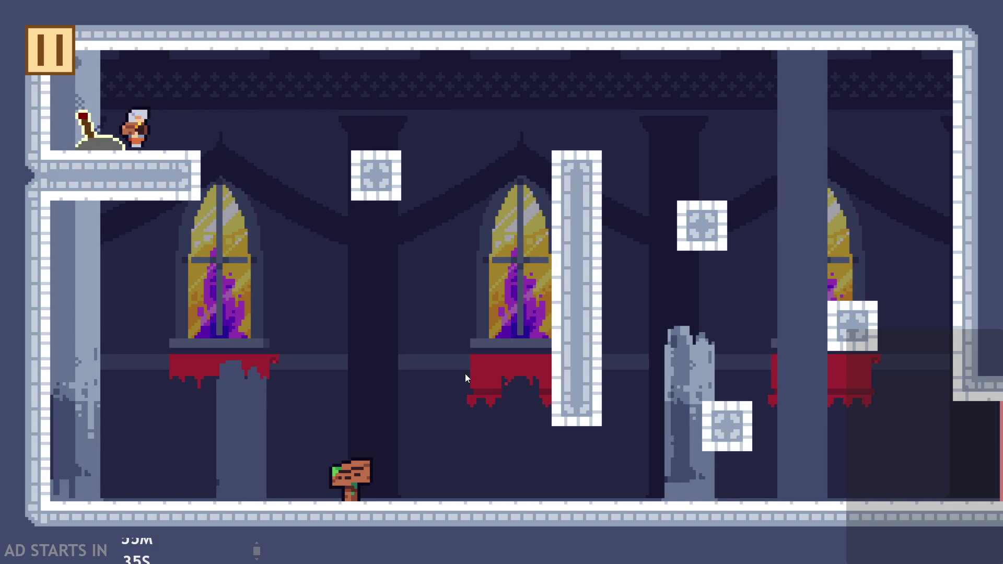
Step: Run past the broken pillar to the sword and pink square, then quit to the editor
key("space")
key("Right")
key("Left")
key("Right")
key("Right")
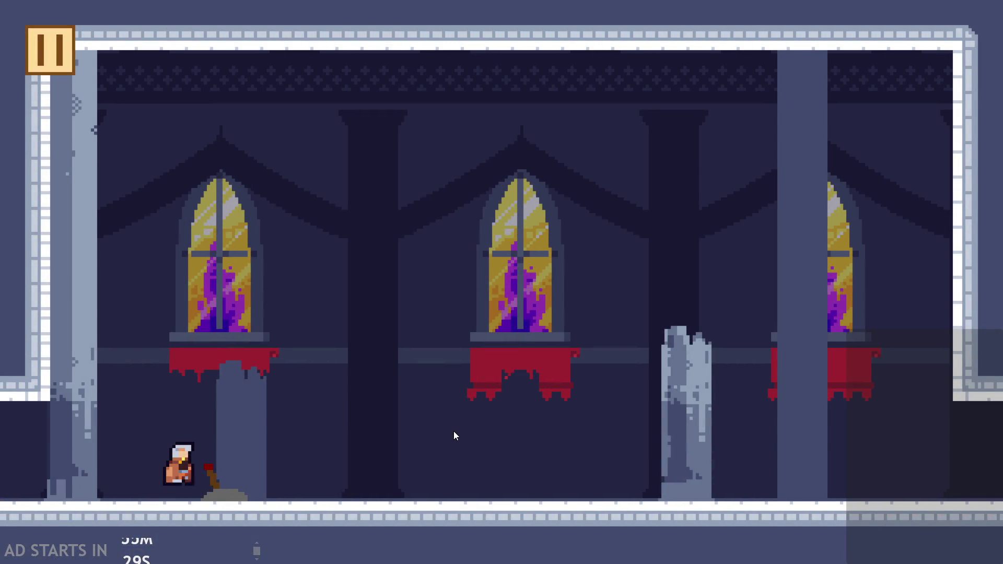
key("space")
key("Right")
key("Left")
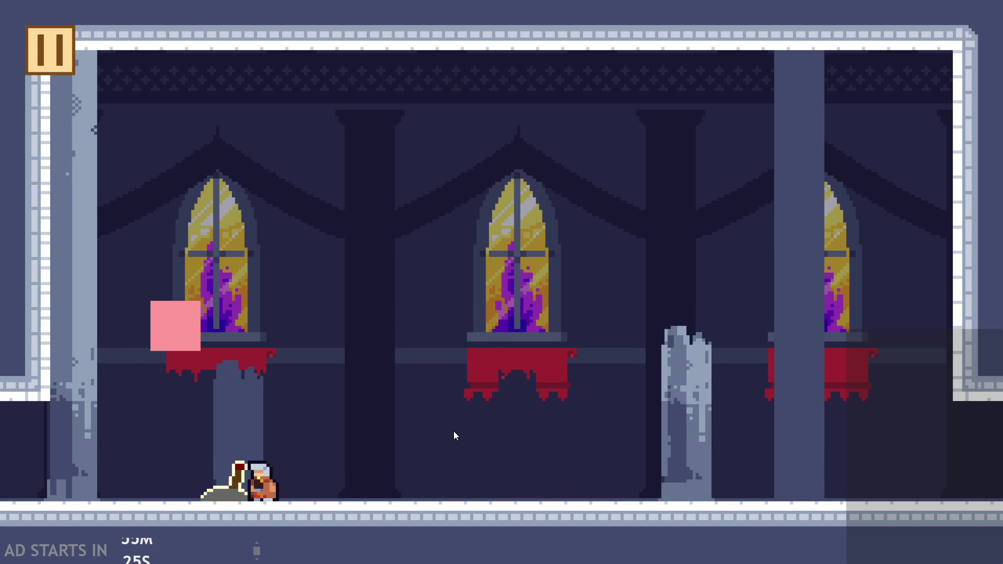
key("space")
key("Left")
key("space")
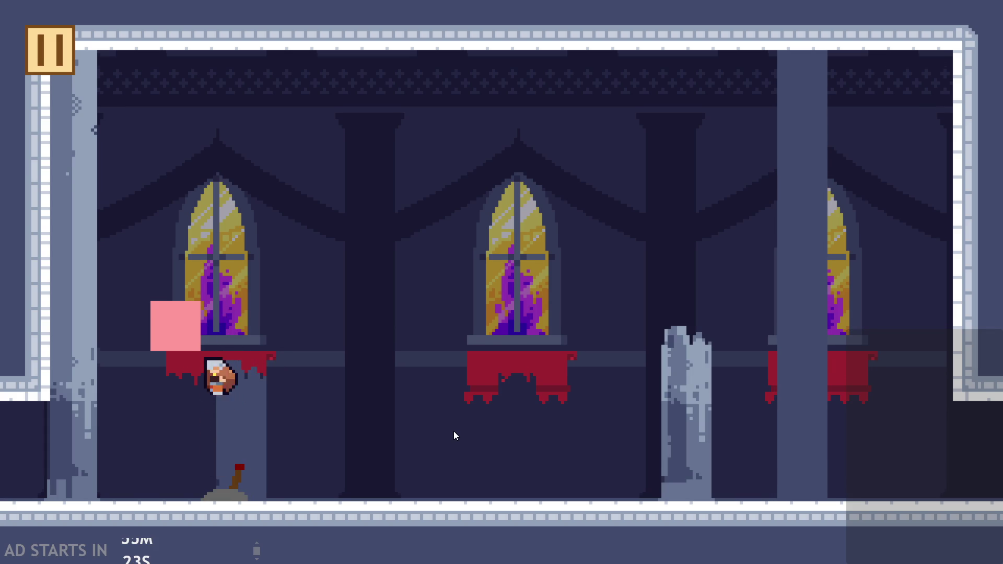
key("Right")
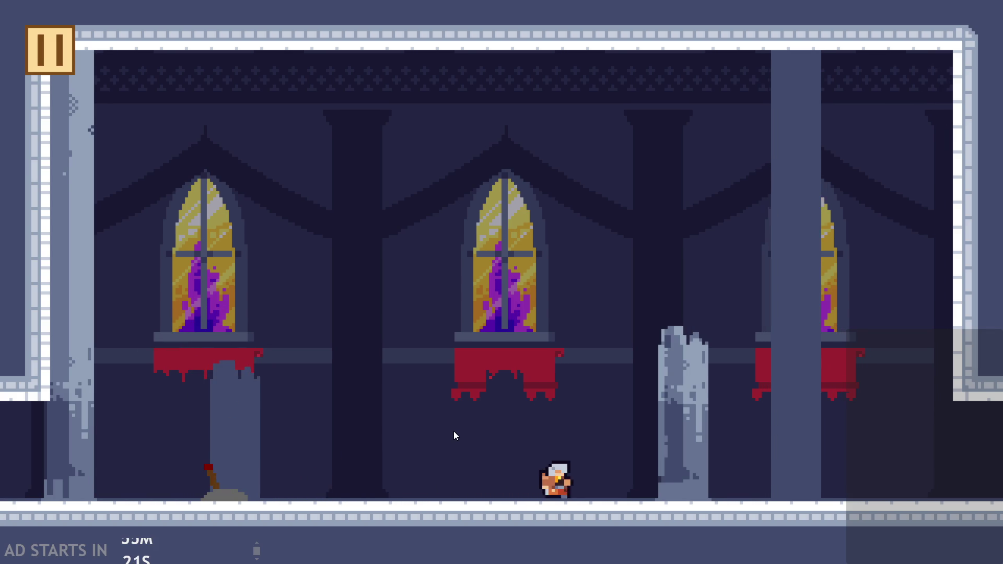
key("Right")
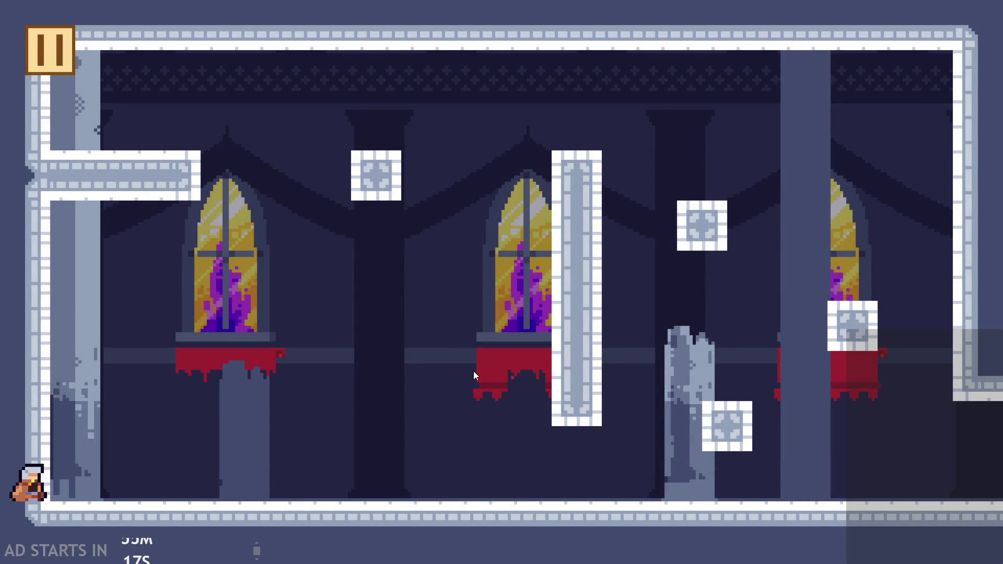
key("Escape")
left_click(801, 476)
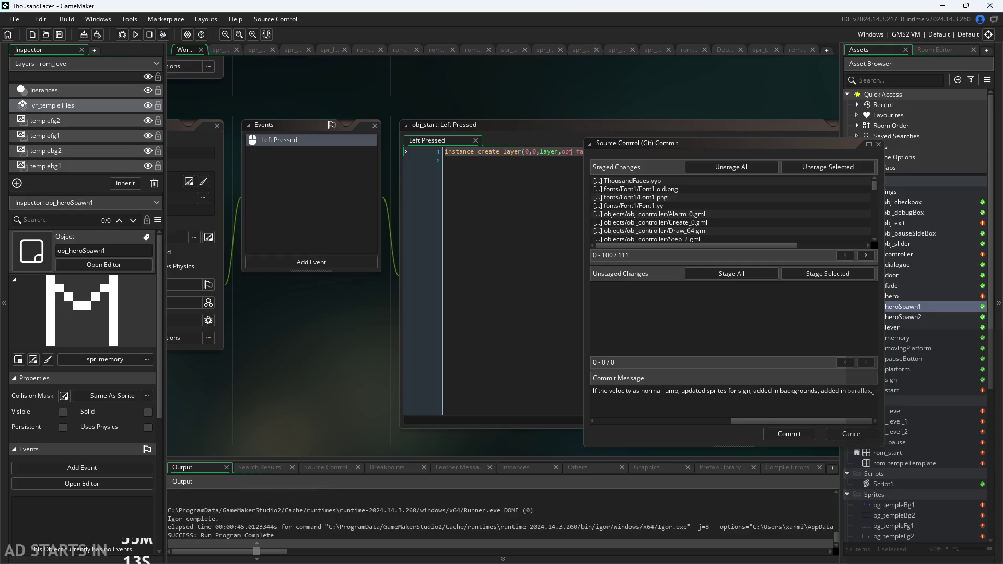
Step: Add 'added in temple room template (rooms need fixing)' to the commit message's Added list
type("added in ")
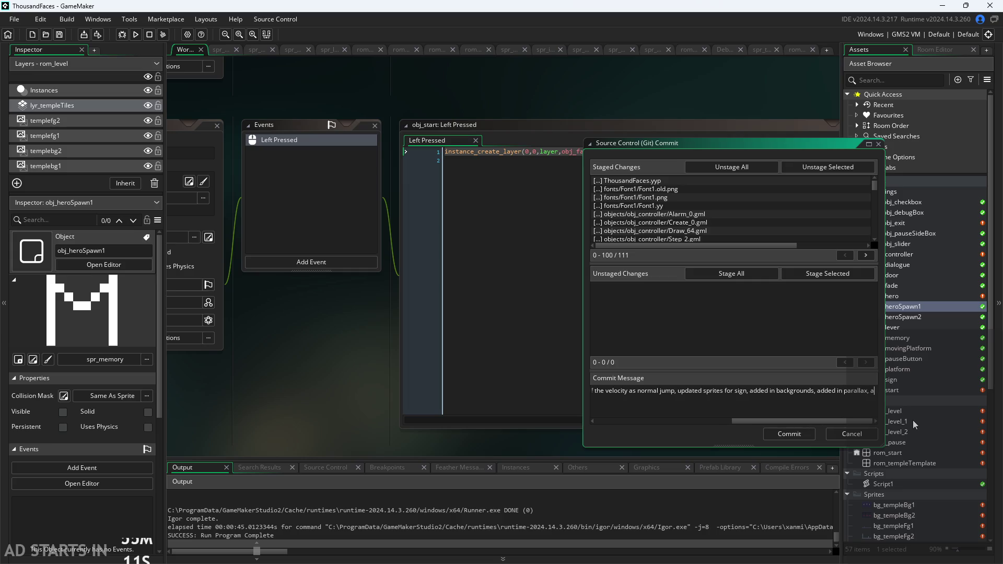
type("temple template")
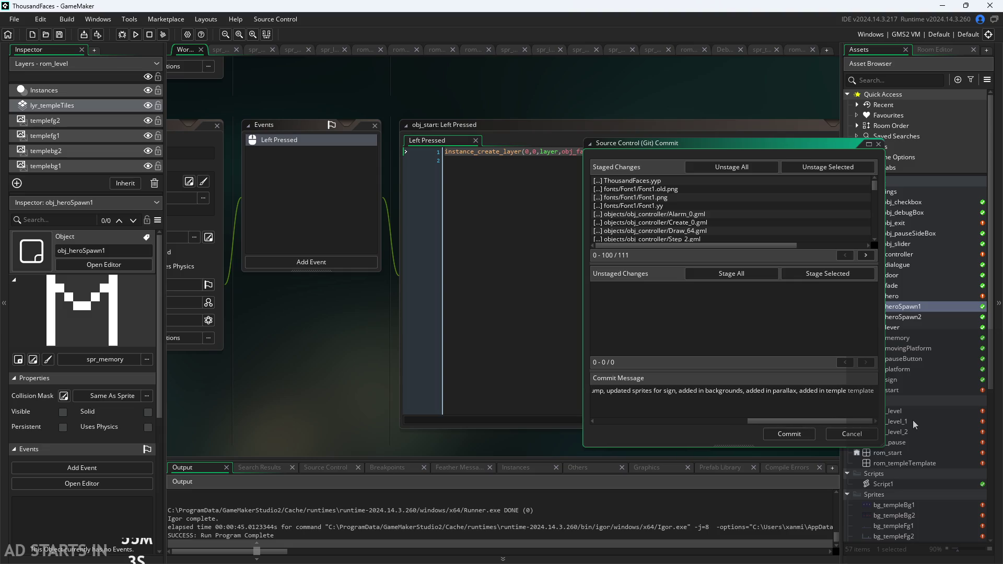
key("Left")
key("Left")
key("Left")
type("room template")
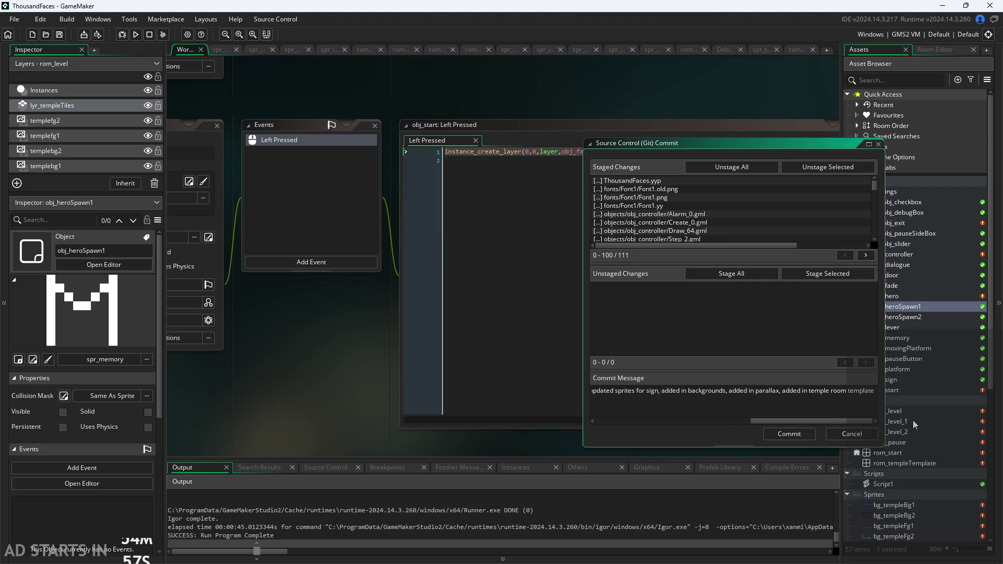
type(" (ne")
type("eds")
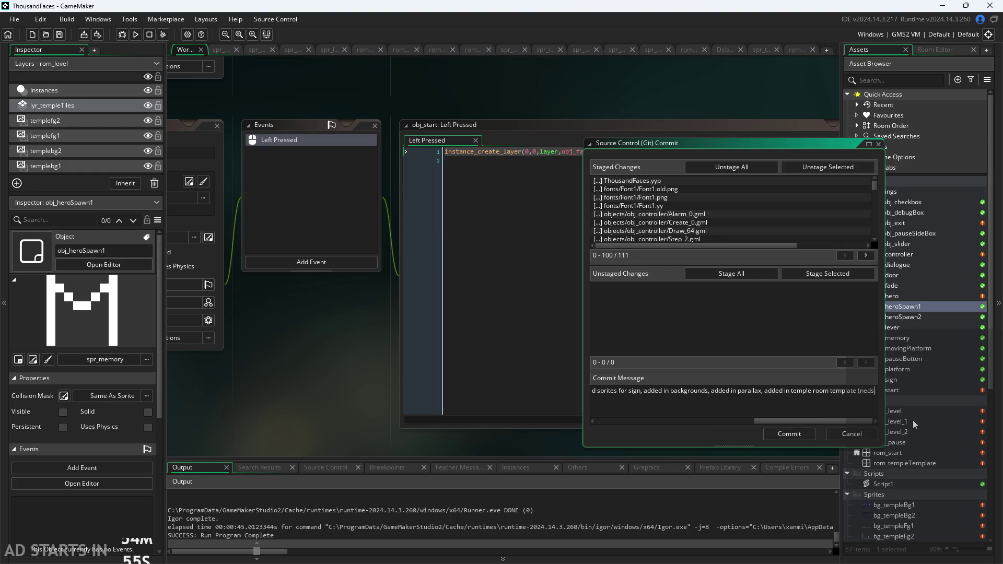
type(" fixing)")
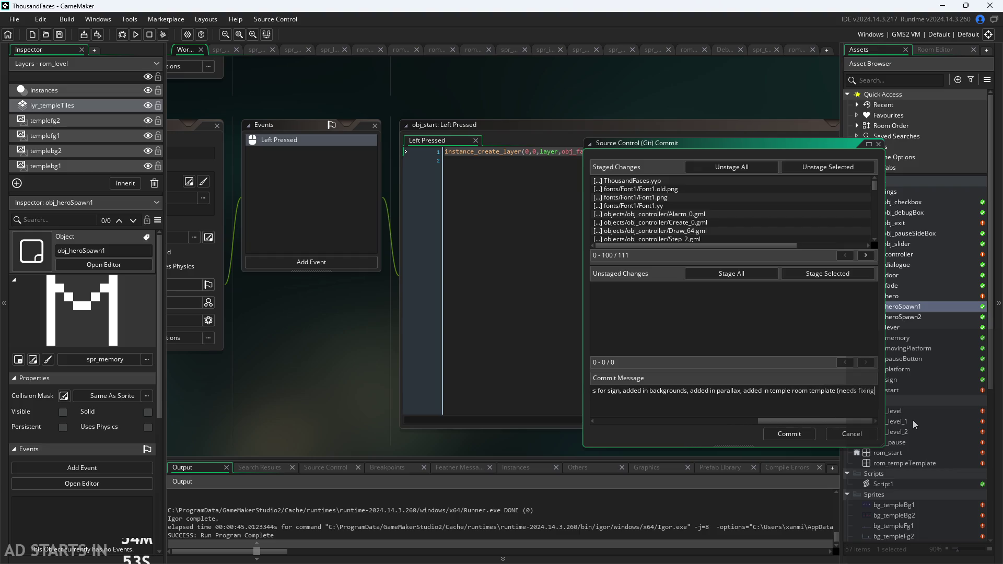
key("ctrl+Left")
key("Left")
key("BackSpace")
type("rooms")
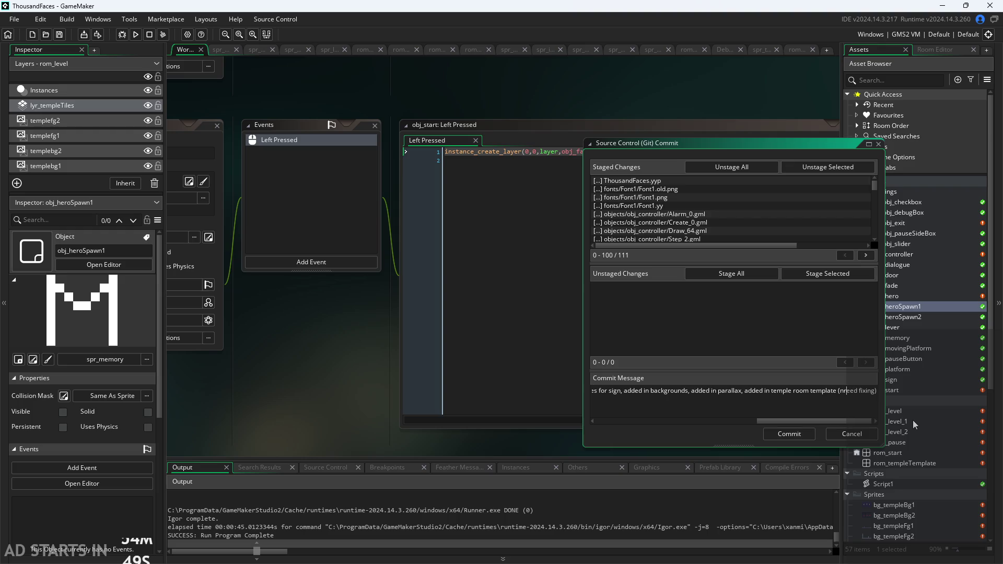
key("End")
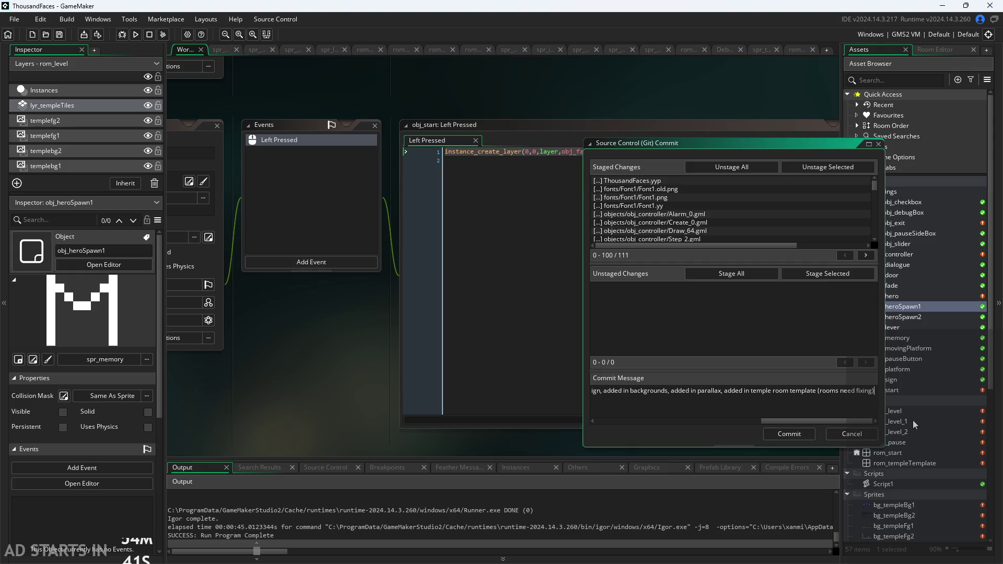
key("Home")
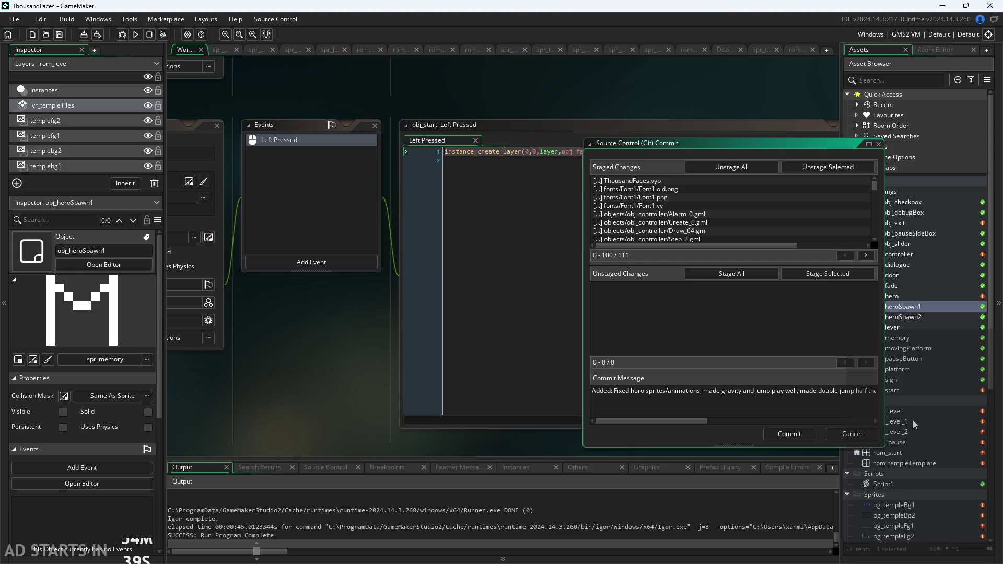
Step: Start a new commit-message line reading 'Needs fixing: Levels to look good,'
key("Return")
type("Needs f")
key("BackSpace")
type("xing: R")
type("ooms,")
key("BackSpace")
key("BackSpace")
key("BackSpace")
type("Levels to")
type(" look ")
type("good,")
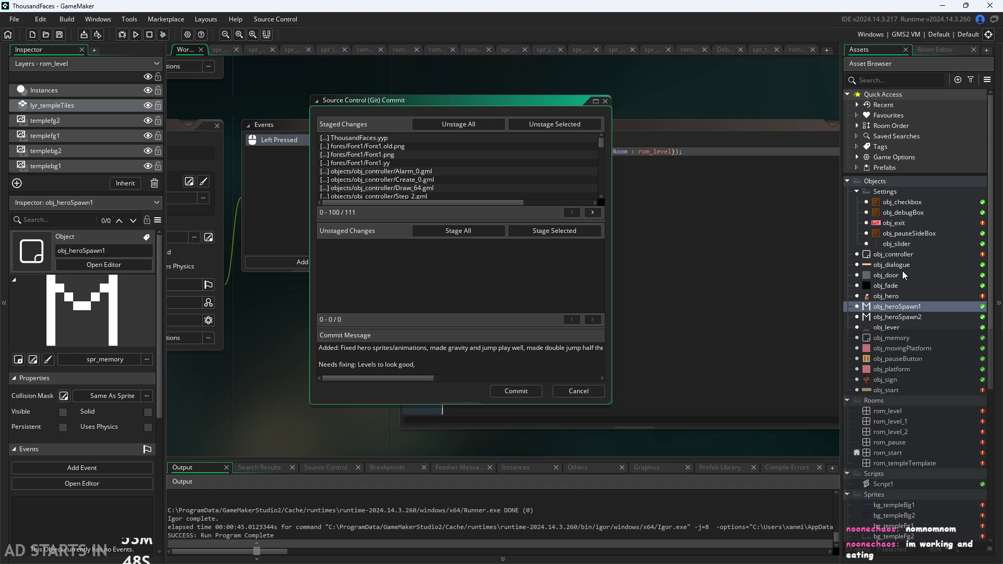
Step: Append 'update more sprites, update temple tiles & redo levels,' to the Needs fixing line
left_click(521, 369)
type("update m")
type("ore sprites,")
key("BackSpace")
key("BackSpace")
key("BackSpace")
type("update mor")
type("e spi")
type("te,")
type("s, ")
type("up")
key("BackSpace")
key("BackSpace")
type("update te")
type("mple tiles ")
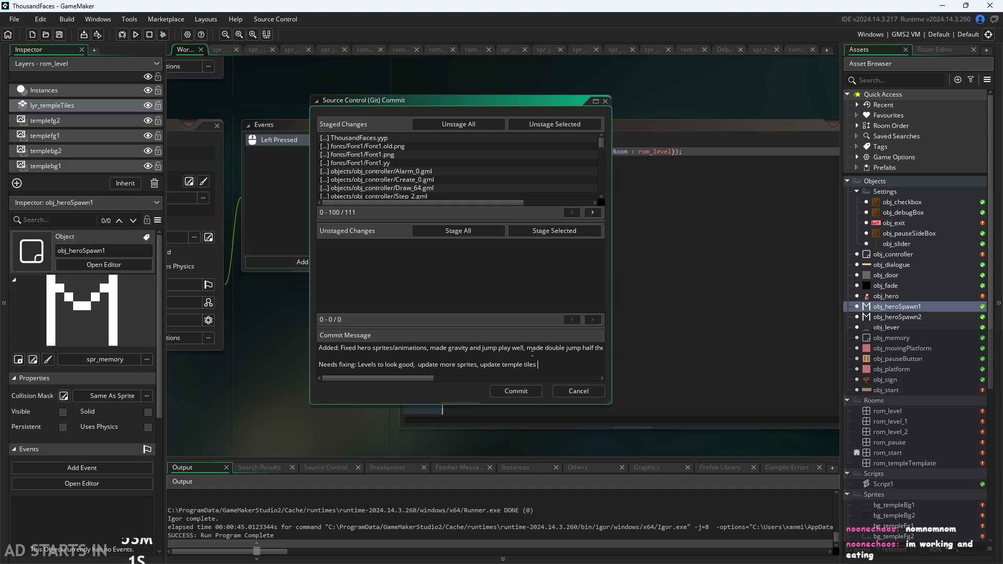
type("& redo")
type(" levels,")
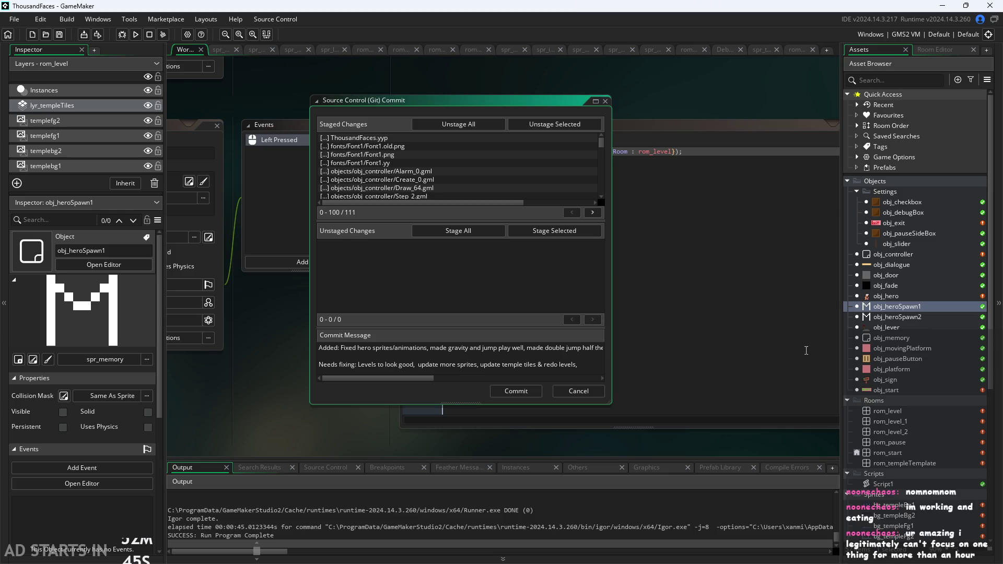
scroll(936, 366, "down", 1)
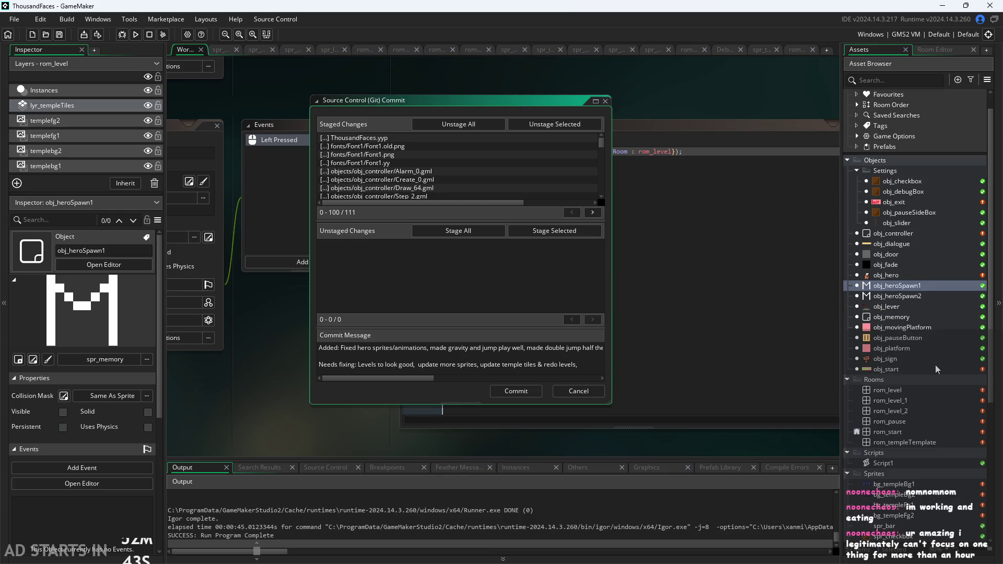
Step: Preview the bg_templeBg1 sprite from the Asset Browser, then return to the commit message
scroll(935, 365, "down", 3)
scroll(935, 365, "down", 2)
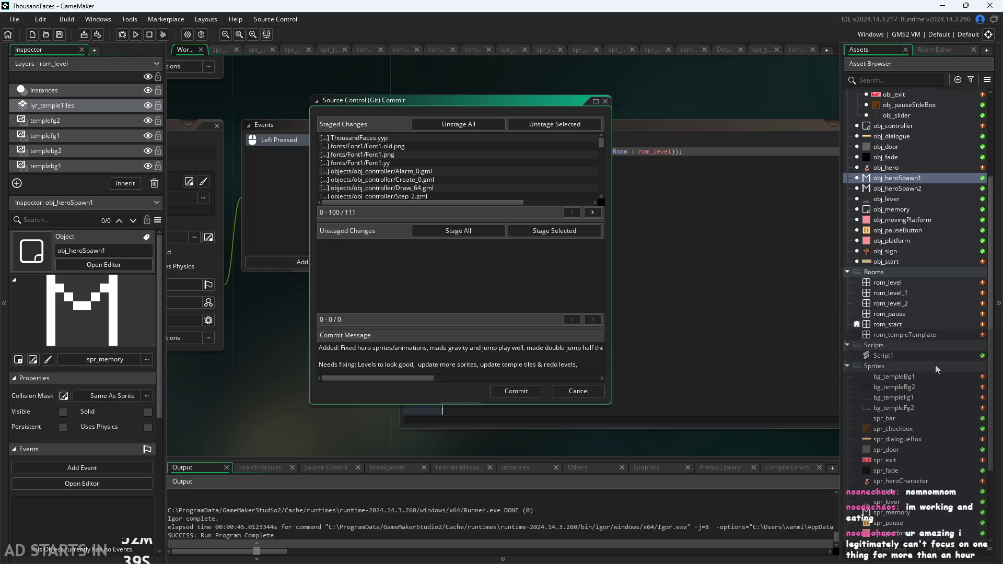
scroll(935, 365, "down", 1)
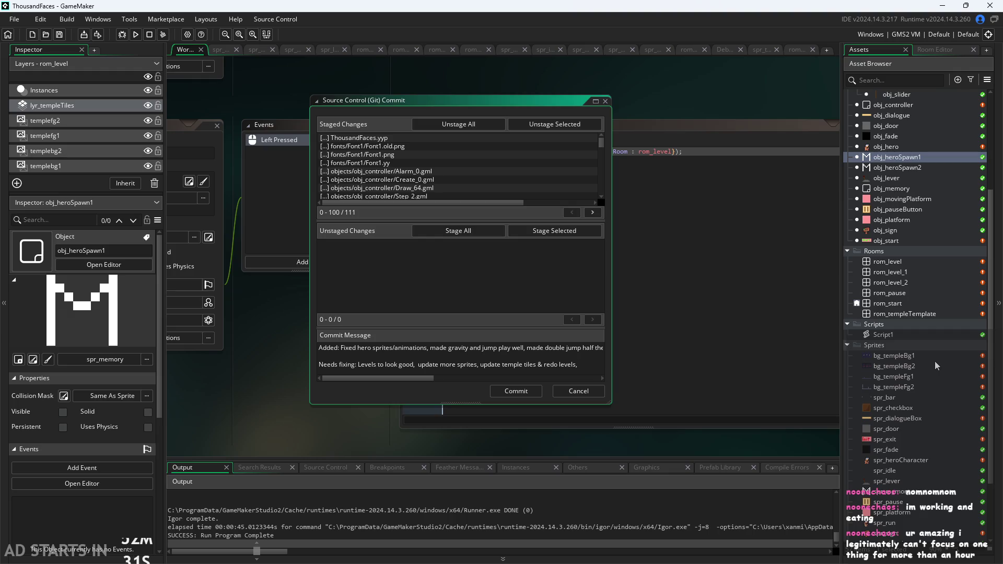
left_click(934, 357)
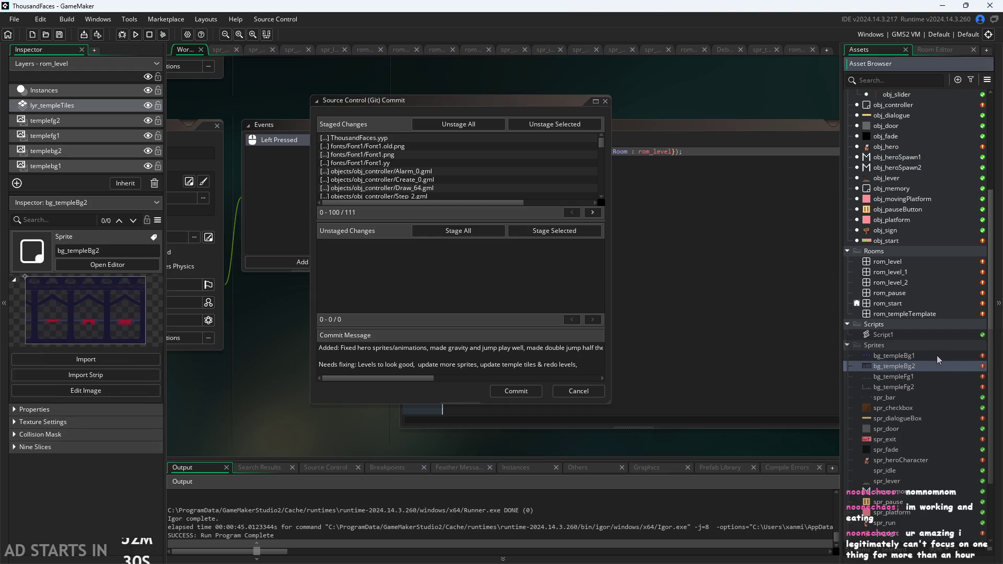
left_click(590, 364)
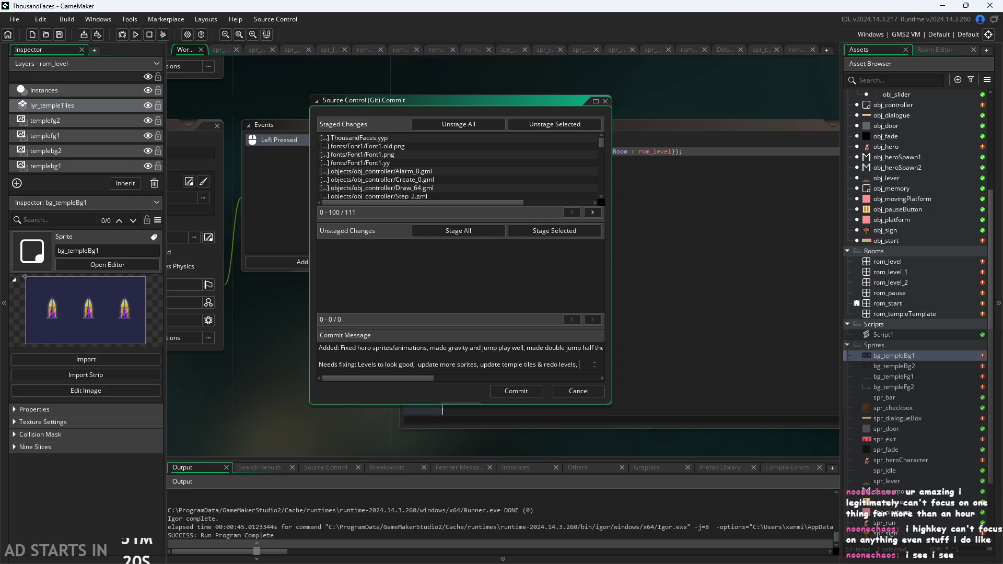
Step: Inspect rooms rom_level_1, rom_start and rom_level_2 (320 by 180), returning to the commit message
scroll(594, 364, "right", 1)
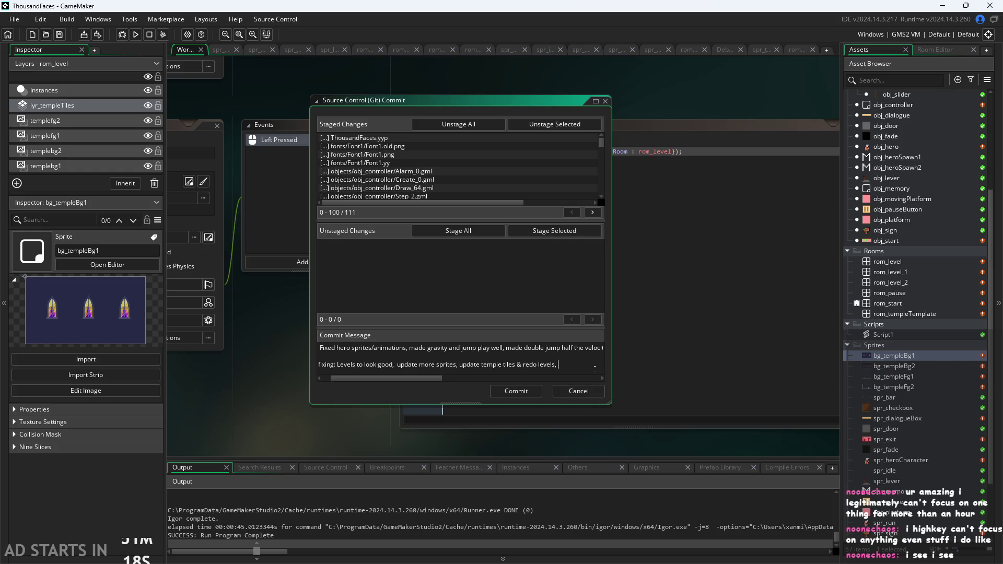
left_click(913, 273)
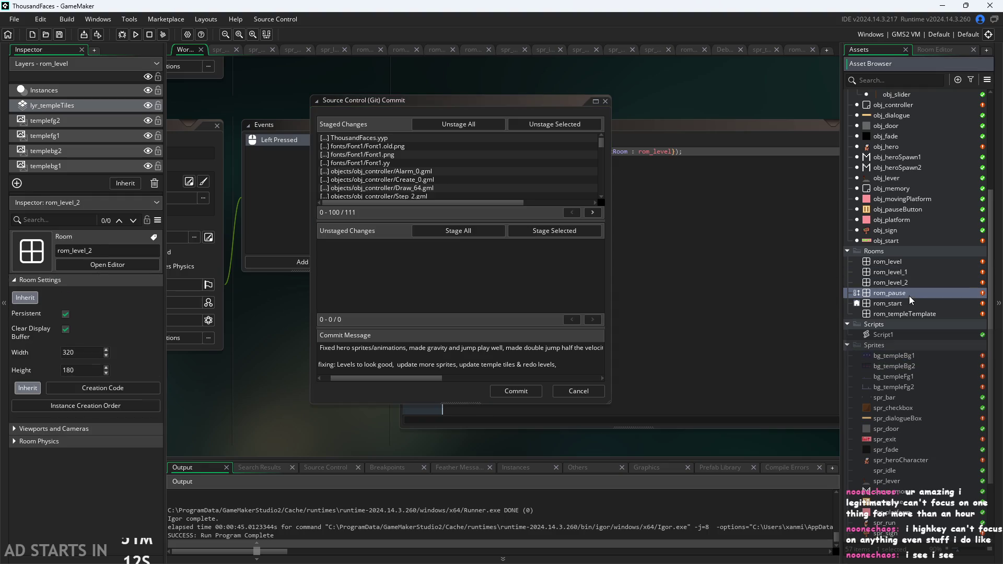
left_click(898, 303)
left_click(756, 348)
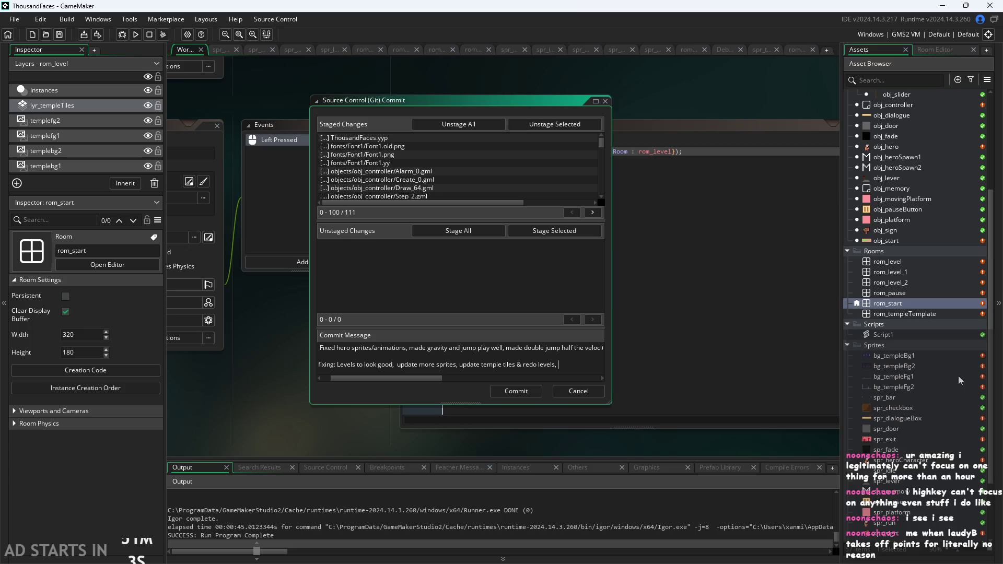
left_click(908, 269)
left_click(904, 281)
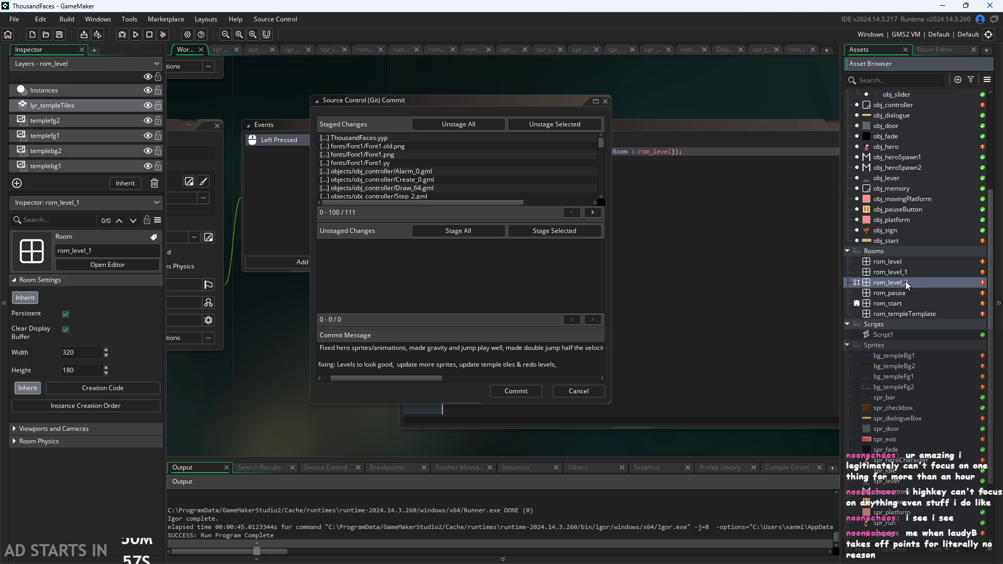
left_click(574, 363)
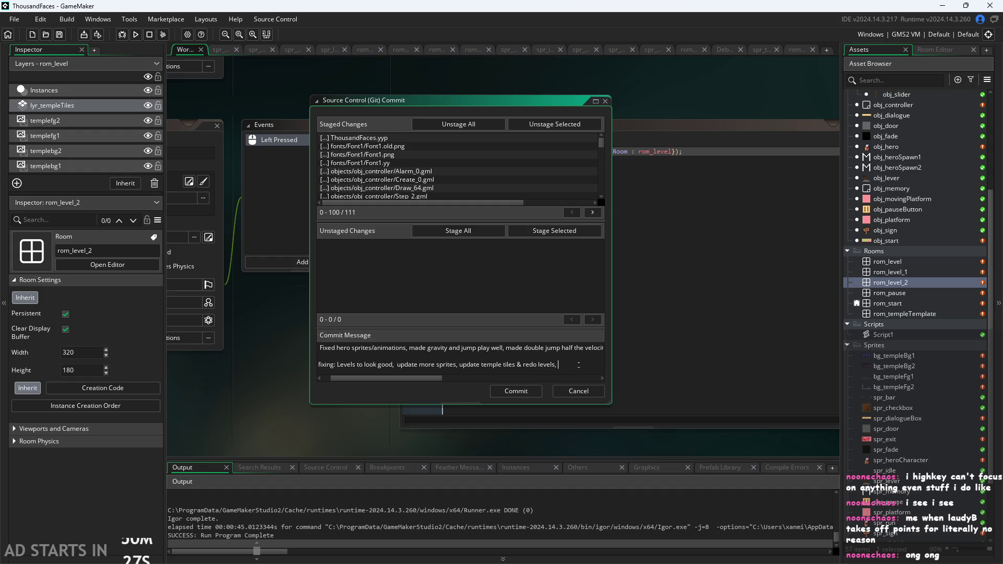
Step: Append 'tweak parallax,' to the end of the Needs fixing line
type("sweak p")
type("arallax")
type(",")
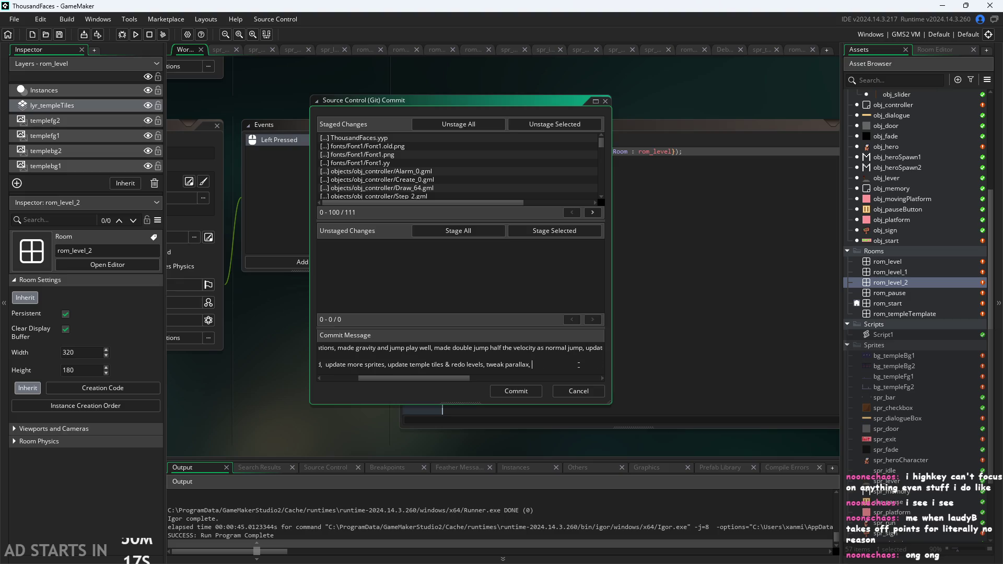
scroll(920, 408, "down", 1)
scroll(914, 391, "down", 3)
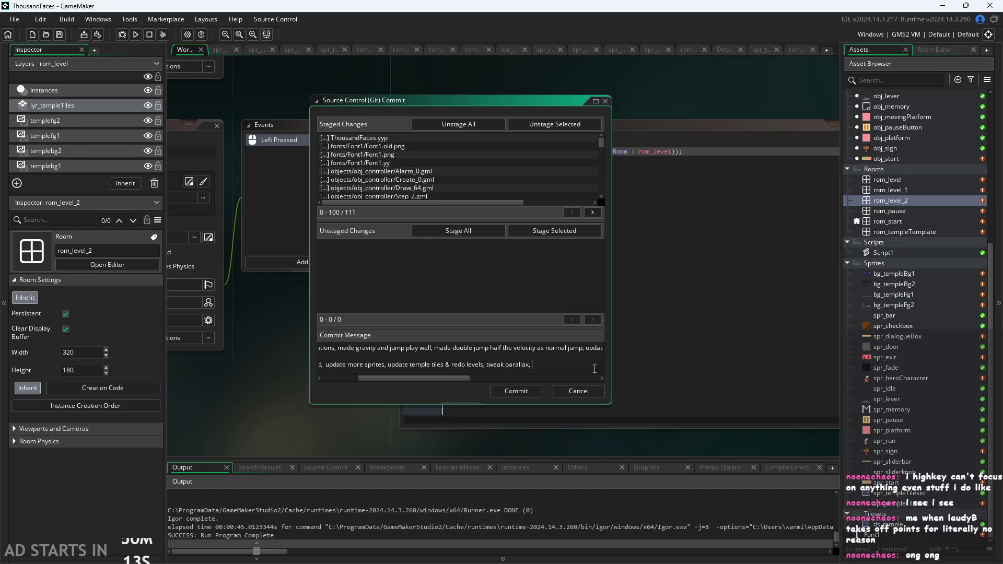
Step: After 'update more sprites', list '(start, exit, pause, checkbox, slider, dialogue box, lever,'
key("ctrl+Left")
key("ctrl+Left")
key("ctrl+Left")
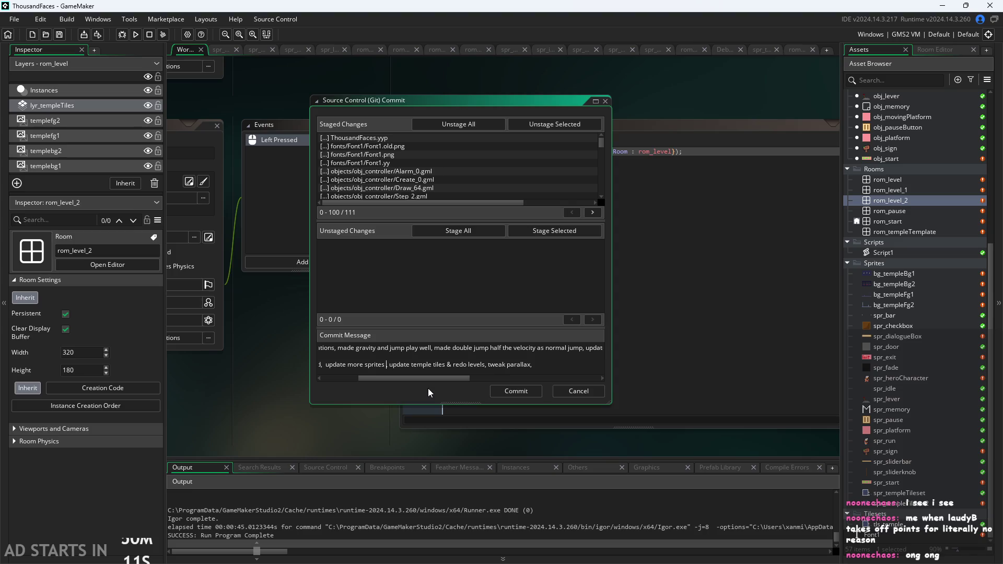
type("(")
type("startm")
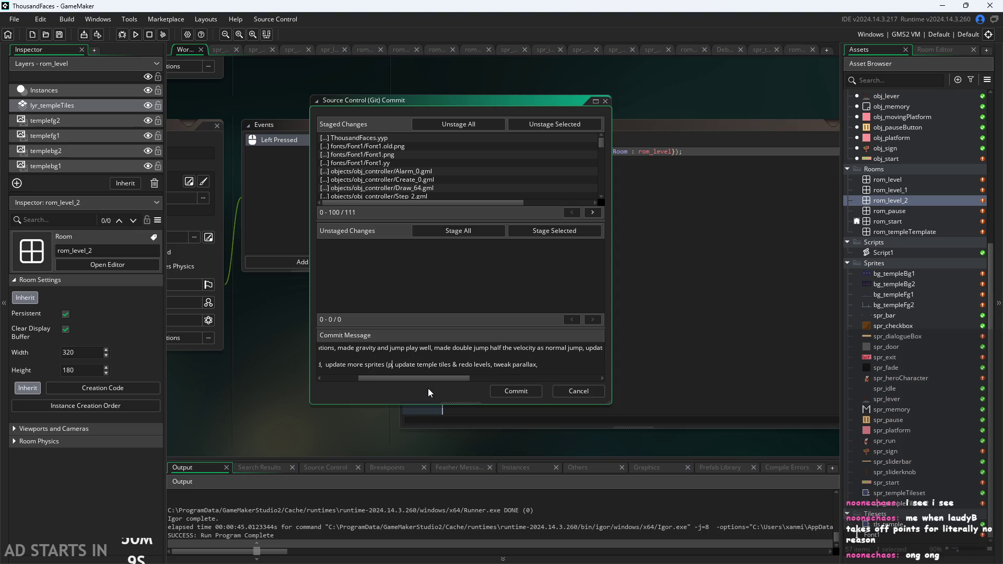
key("BackSpace")
type(", pause")
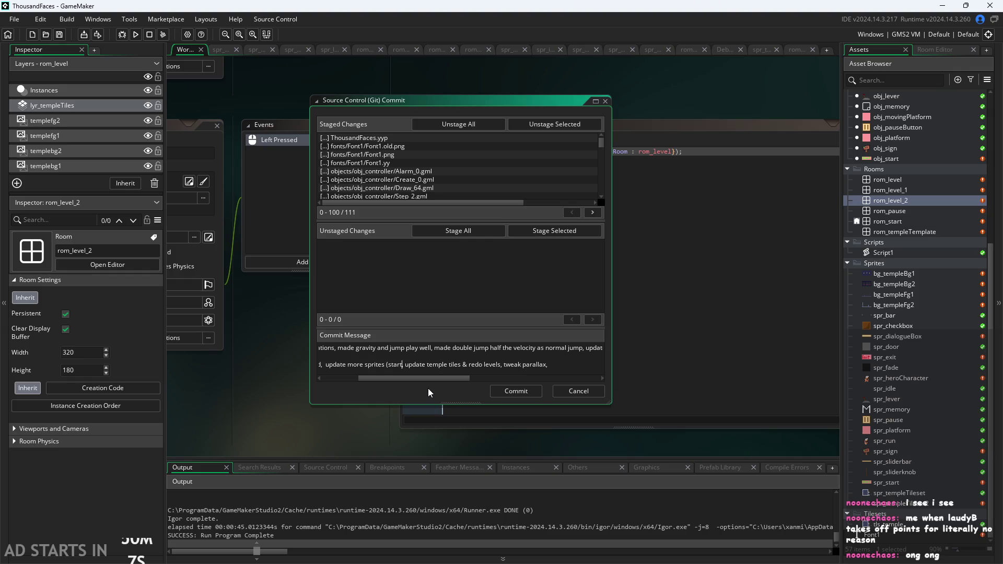
key("BackSpace")
key("BackSpace")
key("BackSpace")
type("exit, pause")
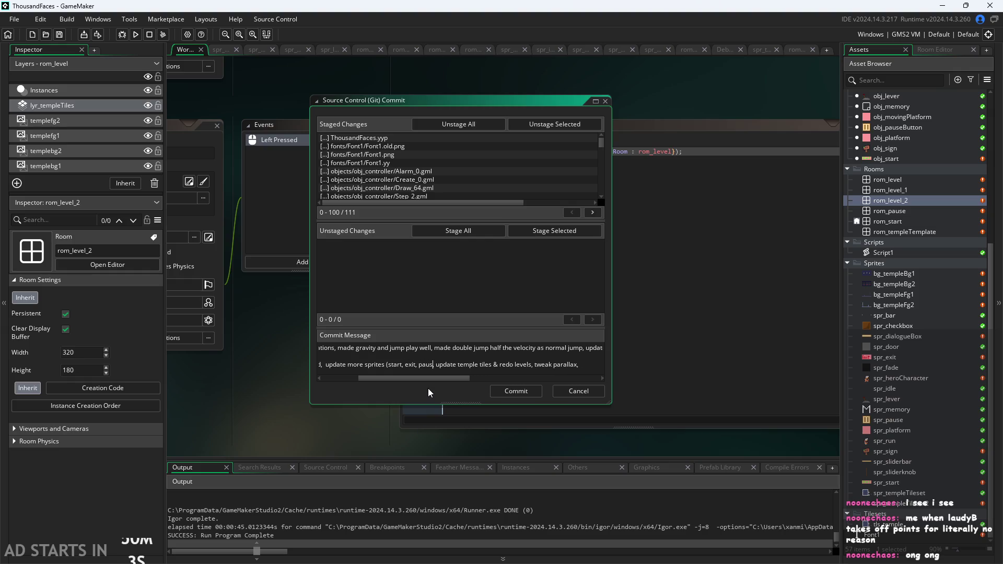
type(", checkboxm")
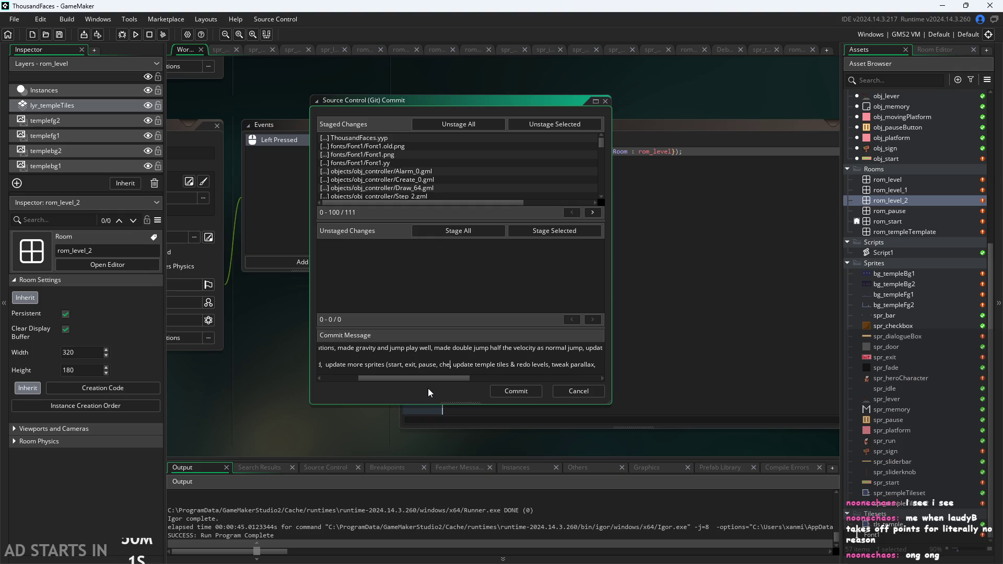
key("BackSpace")
type(", slid")
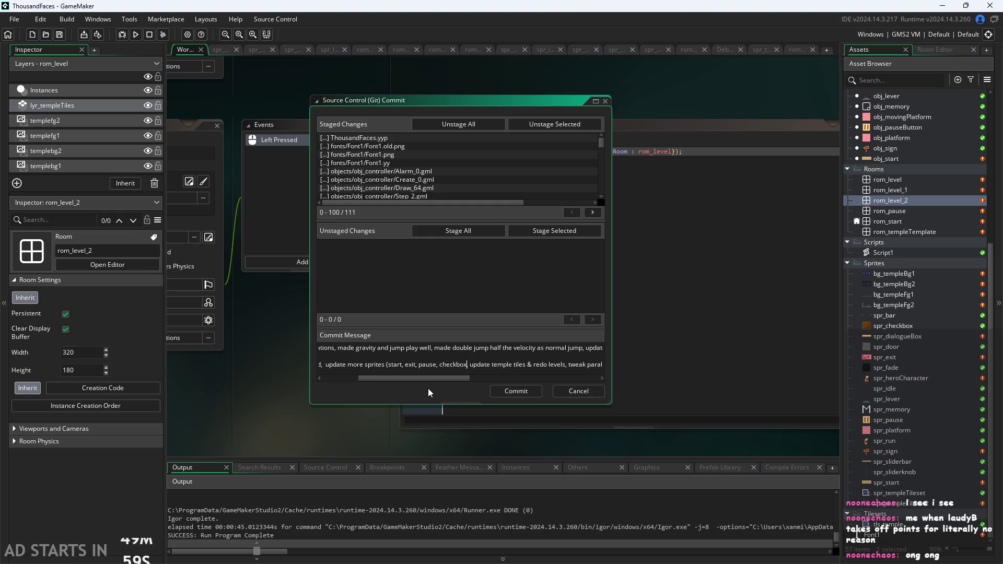
type("er, ")
type("dialogue")
type(" box, ")
type("level")
type(",")
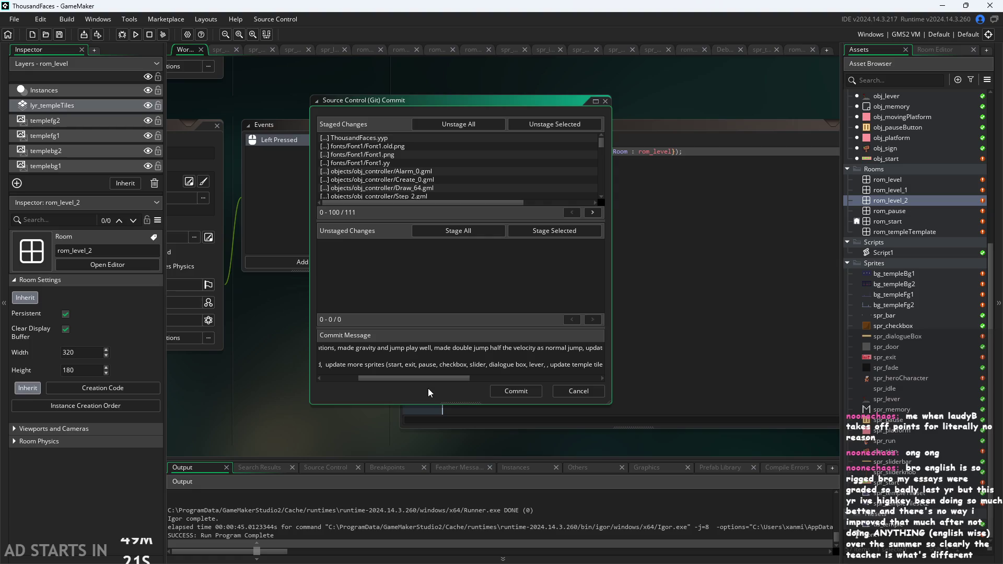
type(",")
key("Right")
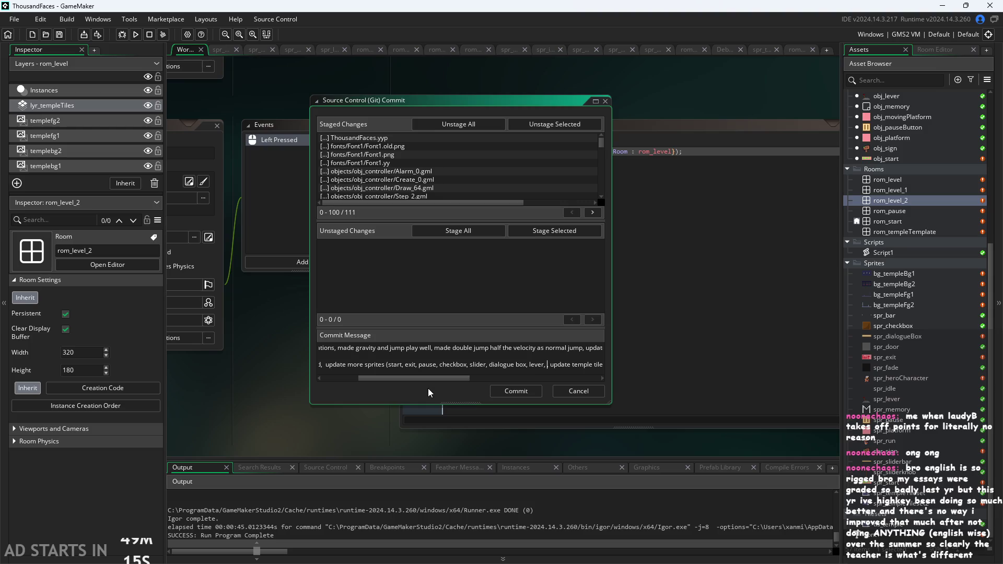
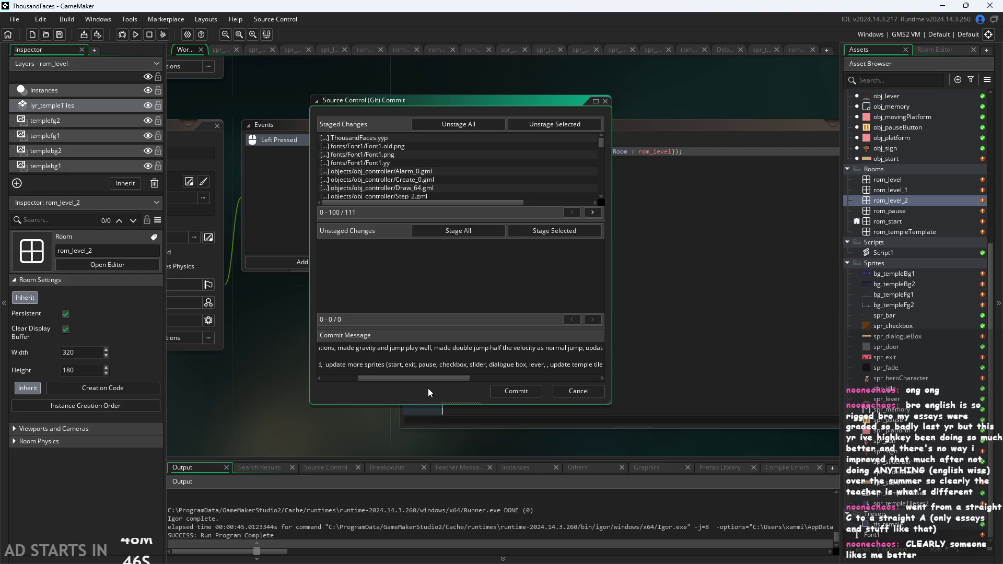
Step: Add commas between the sprite names in the commit message's sprite list
type(",")
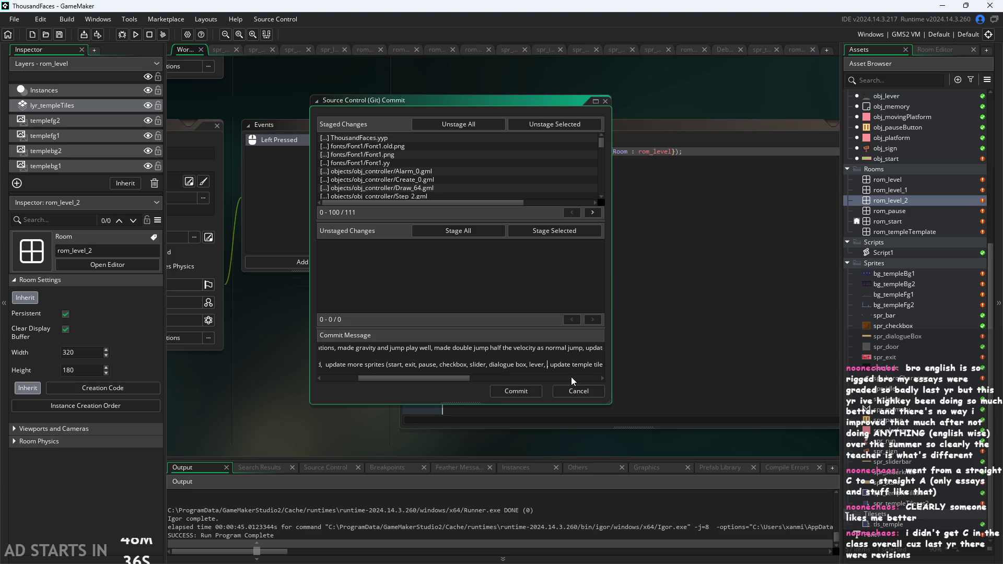
type(",")
type(",")
type(", ")
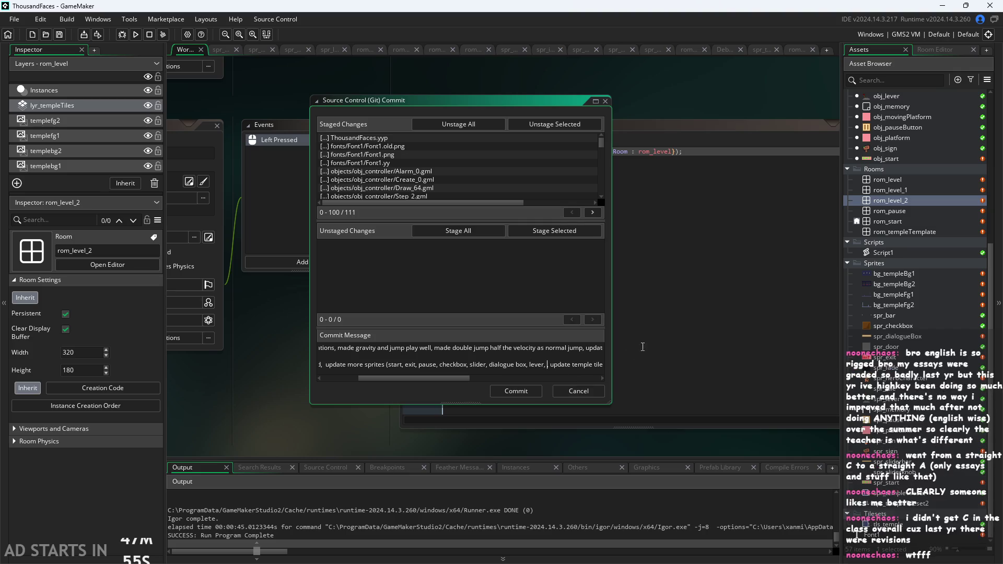
type("),")
left_click(899, 325)
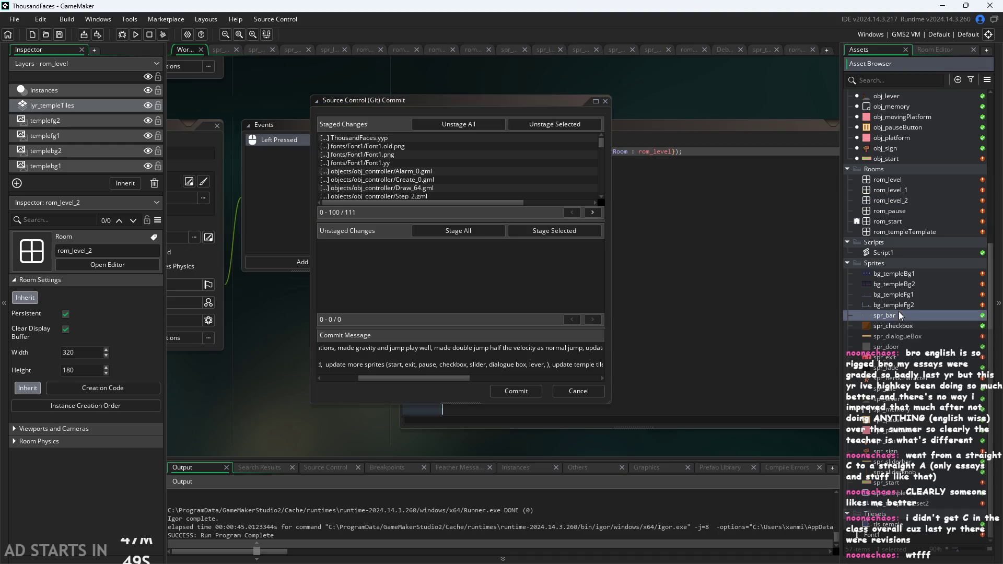
Step: Preview the sprites in order from dialogue box down to the second temple tileset
left_click(910, 340)
left_click(911, 347)
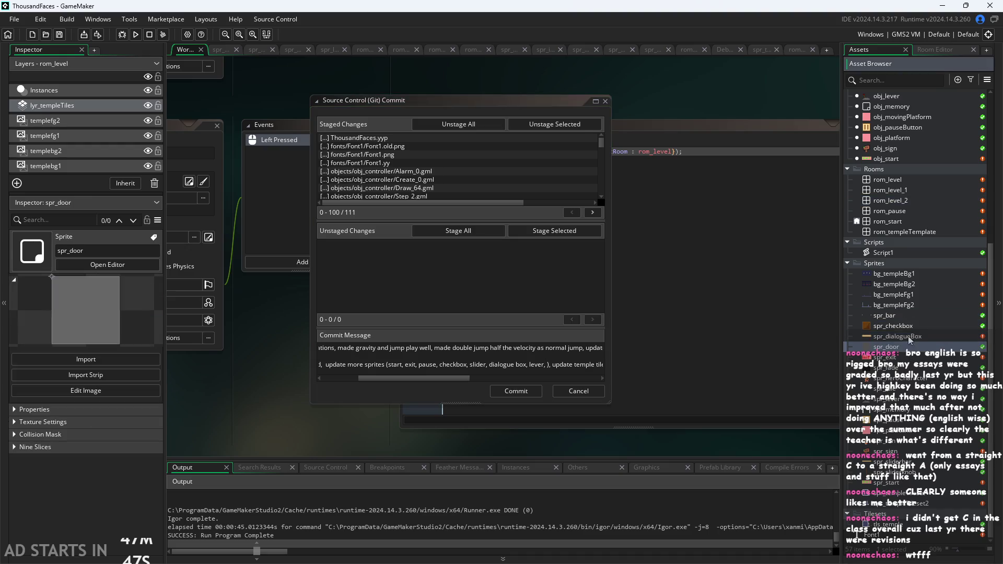
left_click(911, 359)
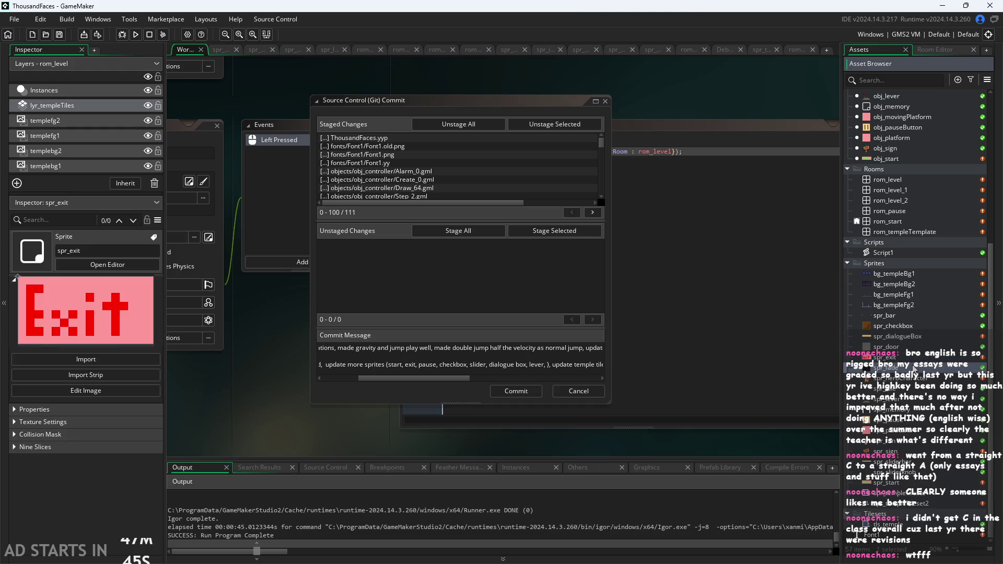
left_click(910, 369)
left_click(912, 378)
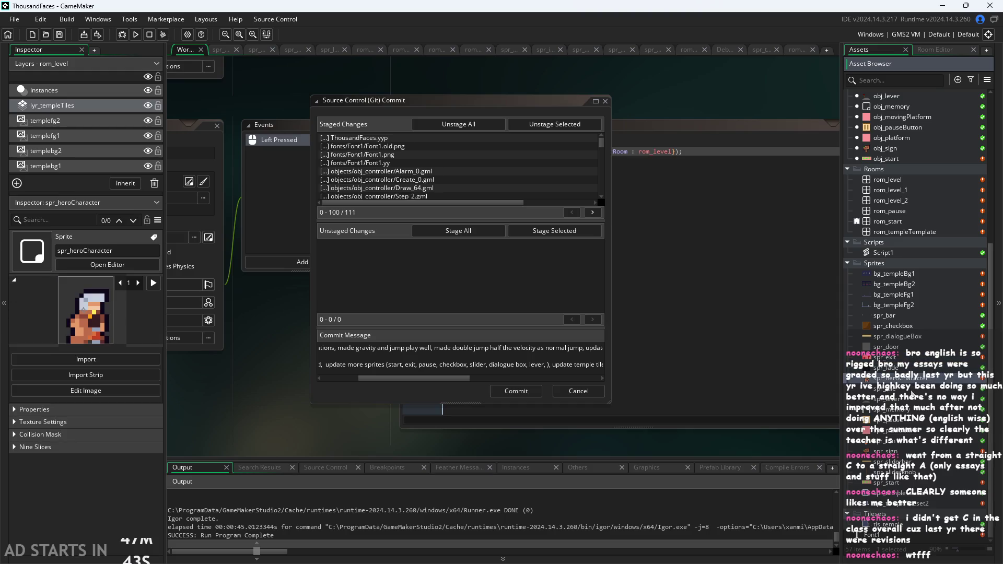
left_click(908, 398)
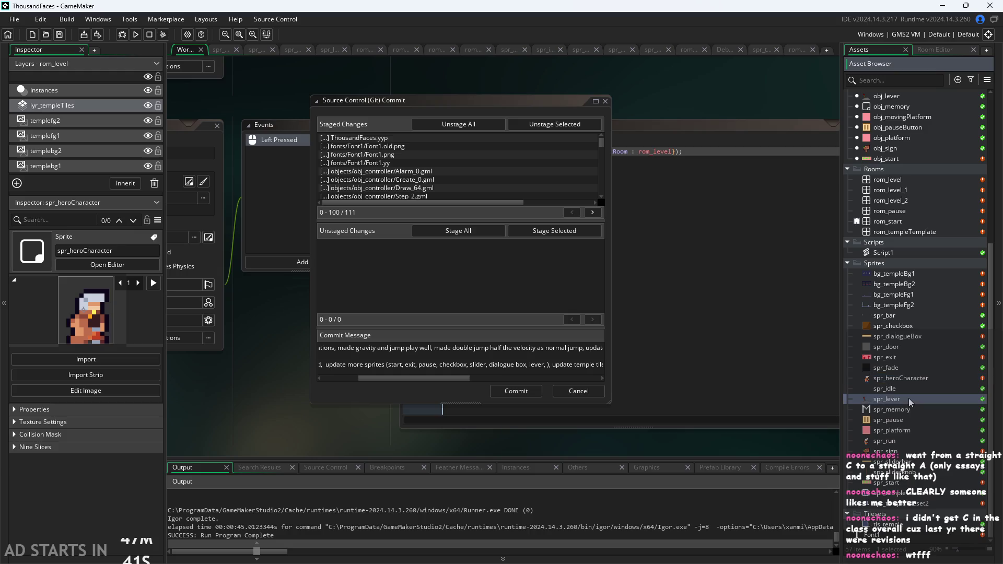
left_click(912, 429)
left_click(911, 453)
left_click(917, 474)
left_click(917, 483)
left_click(915, 494)
left_click(915, 503)
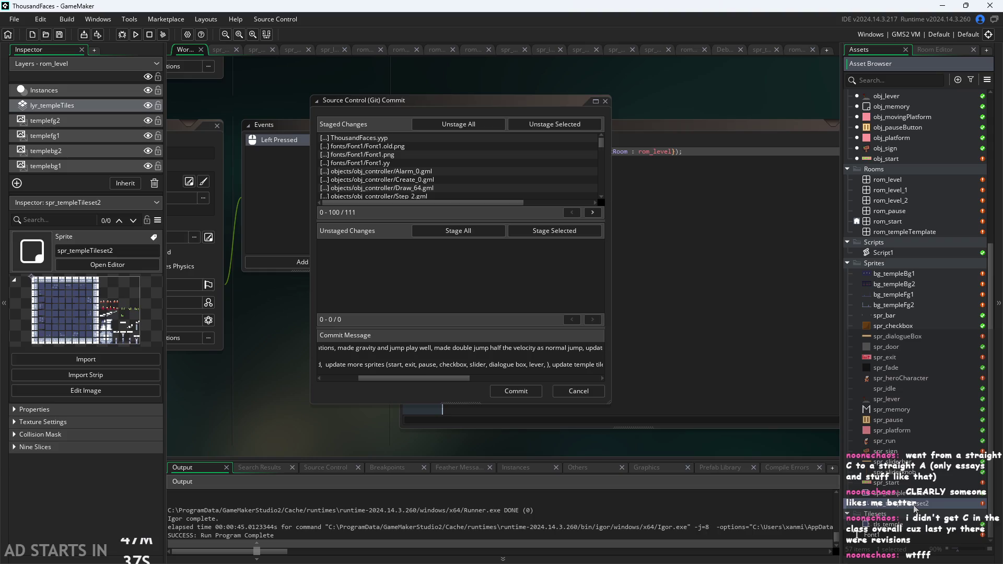
Step: Step back up through the sprites, from slider bar to the checkbox sprite
left_click(915, 483)
left_click(913, 472)
left_click(911, 462)
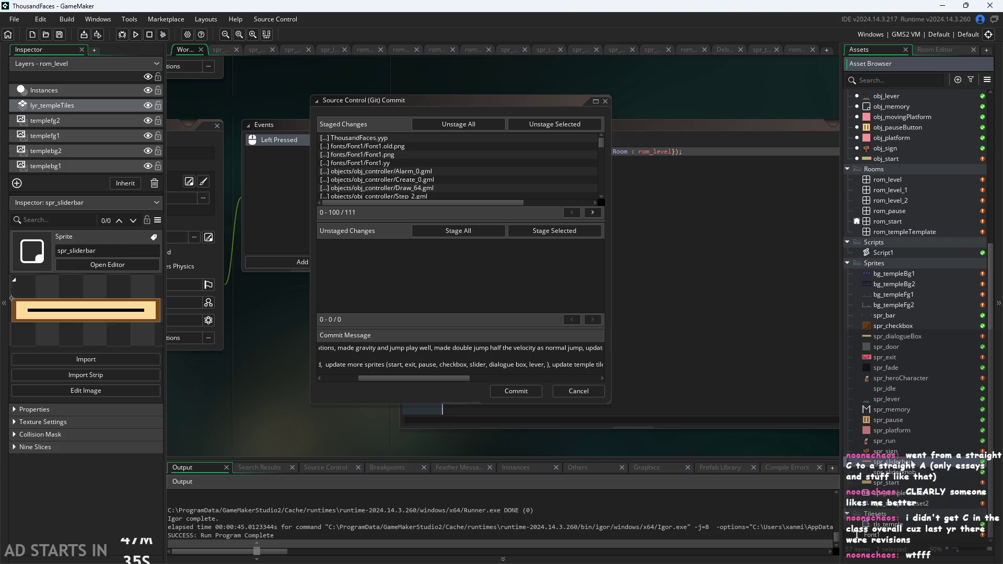
left_click(910, 451)
left_click(908, 441)
left_click(917, 420)
left_click(916, 429)
left_click(913, 410)
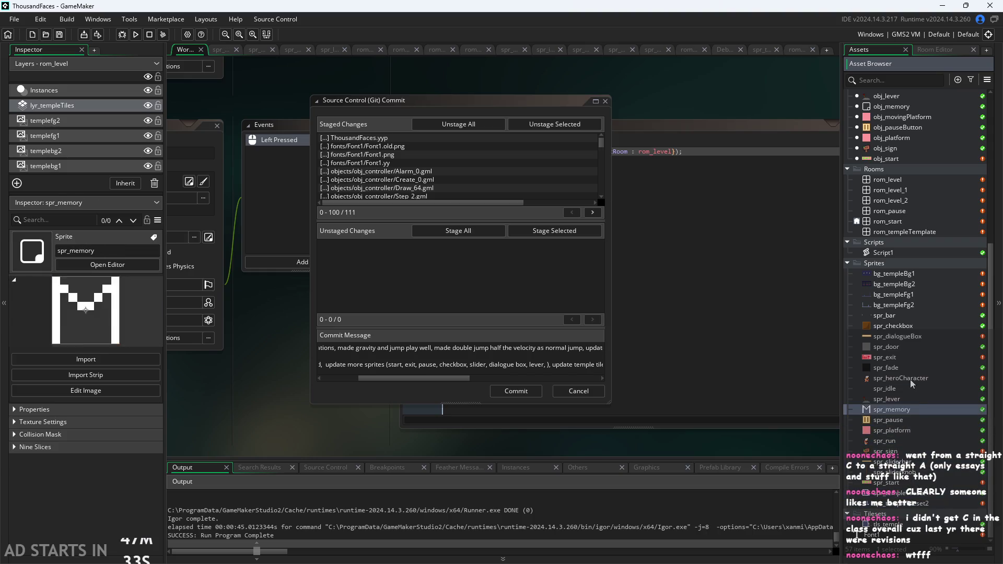
left_click(908, 378)
left_click(898, 326)
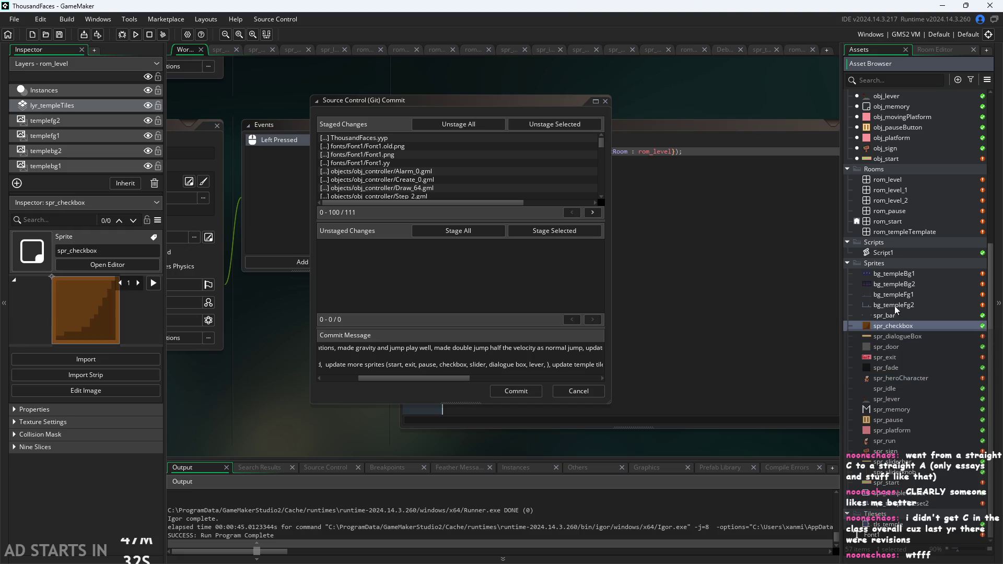
Step: Delete the stray ', ' before the closing parenthesis after lever in the commit message
left_click(552, 364)
key("Left")
key("Left")
key("BackSpace")
key("BackSpace")
key("Right")
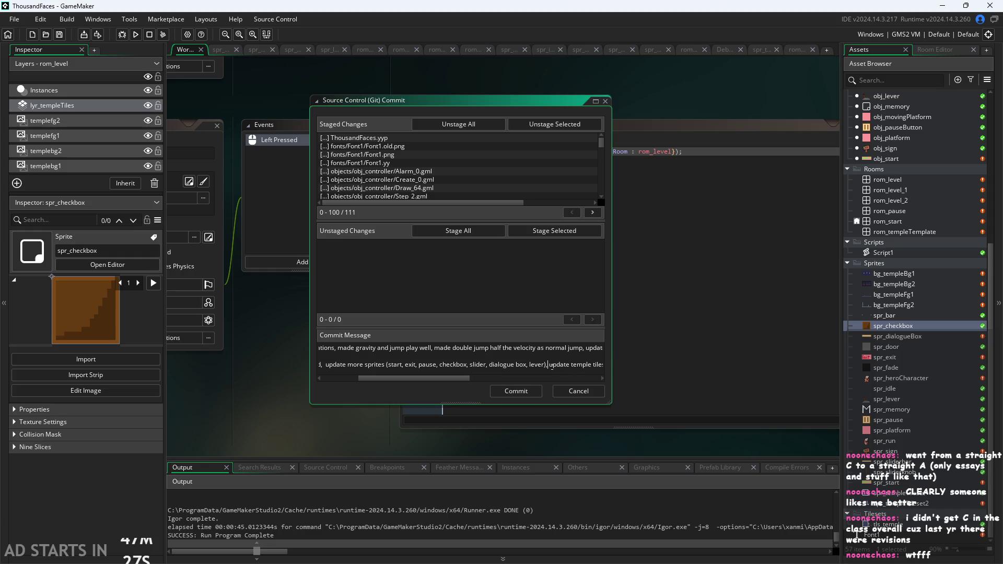
scroll(552, 367, "right", 3)
scroll(552, 367, "right", 3)
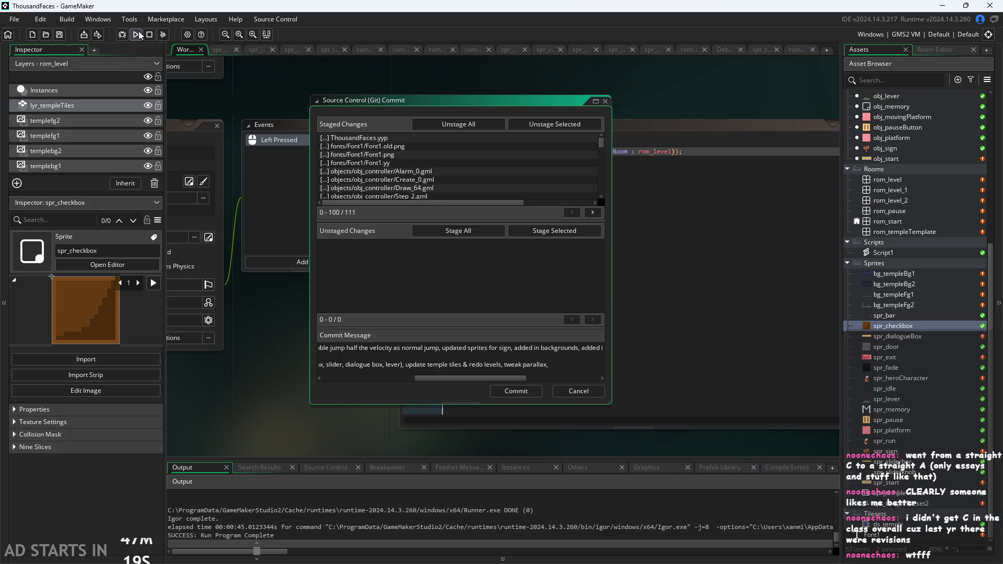
Step: Run the game with F5, start it, and jump the character between the pillars
key("F5")
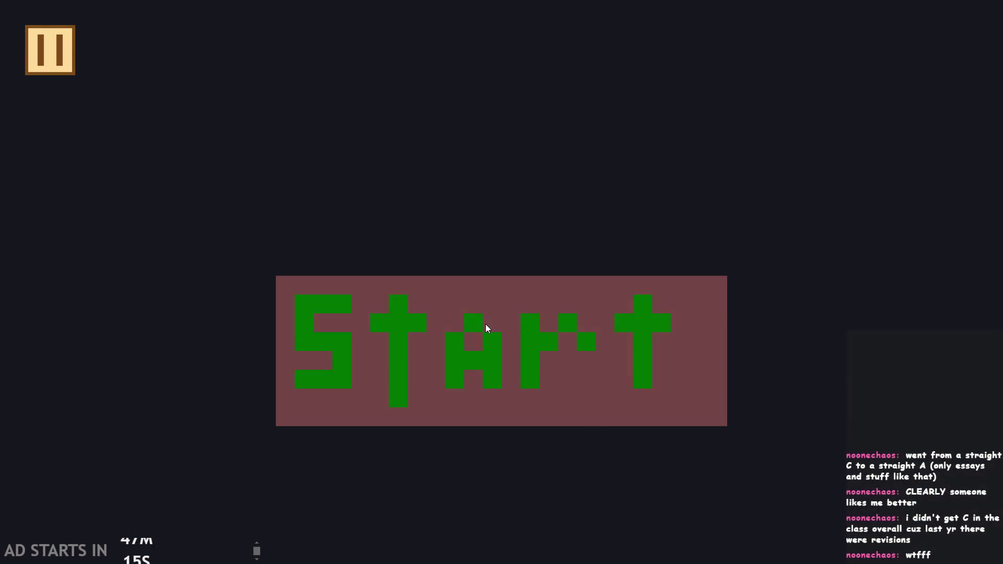
left_click(485, 323)
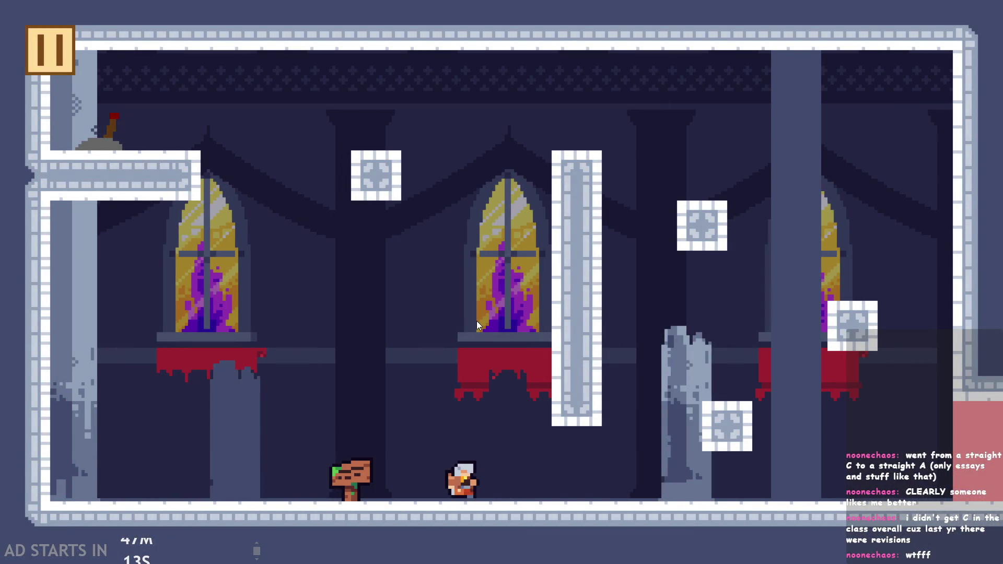
key("space")
key("Left")
key("Right")
key("Right")
key("space")
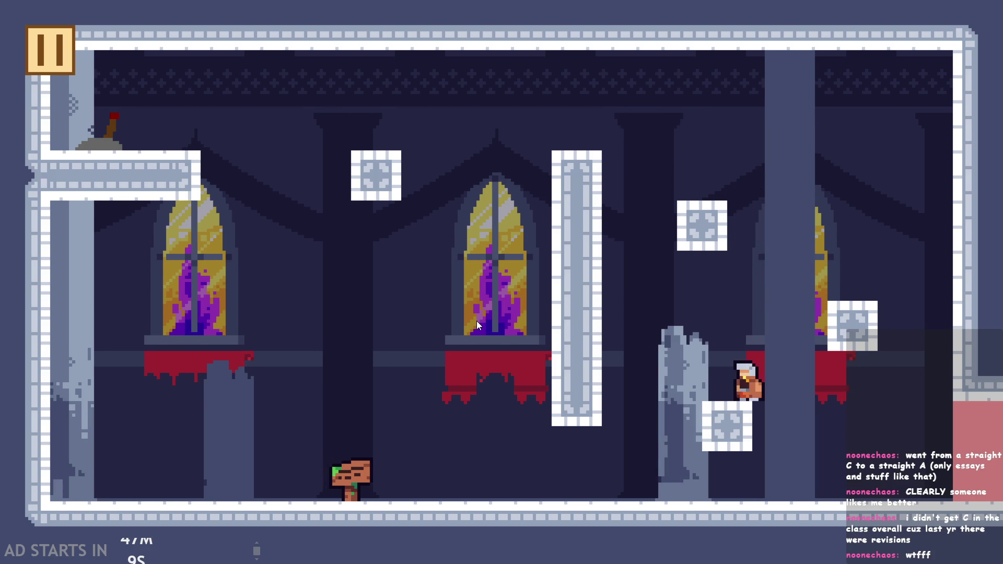
key("Right")
key("space")
key("Left")
key("space")
key("Right")
key("space")
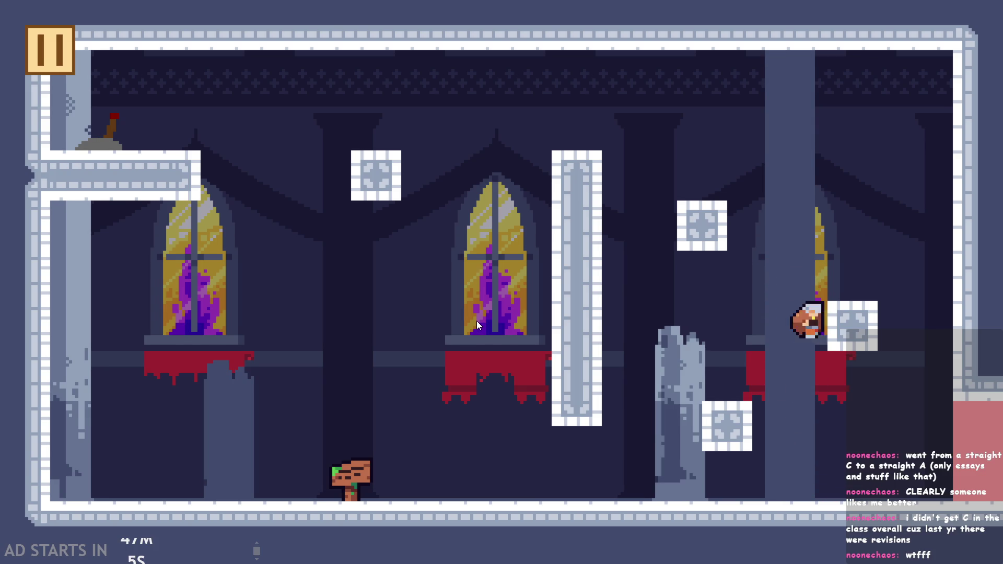
Step: Platform across the blocks to the upper-left ledge, then pause and close the game
key("space")
key("Left")
key("Right")
key("space")
key("Left")
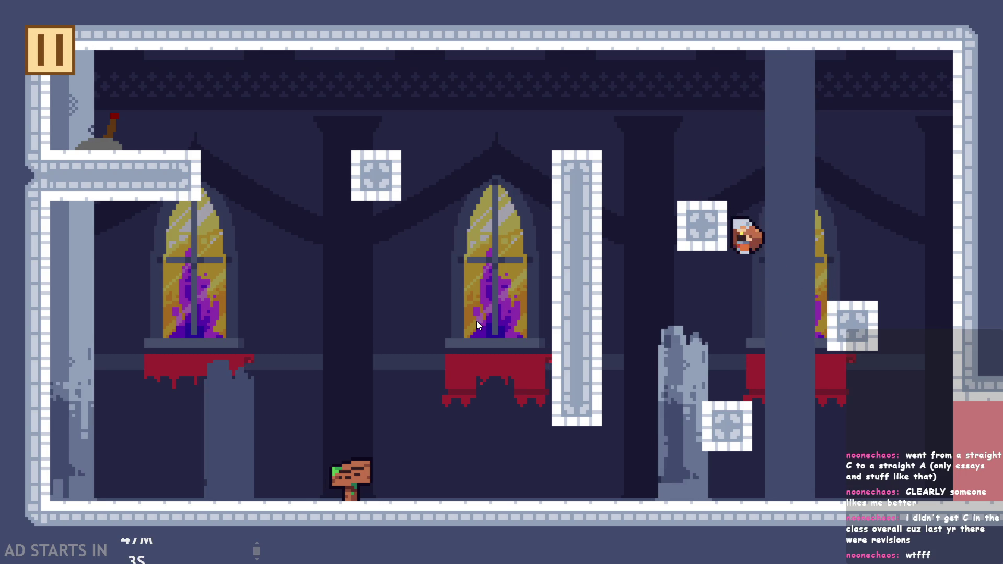
key("space")
key("Right")
key("Left")
key("space")
key("Right")
key("space")
key("Left")
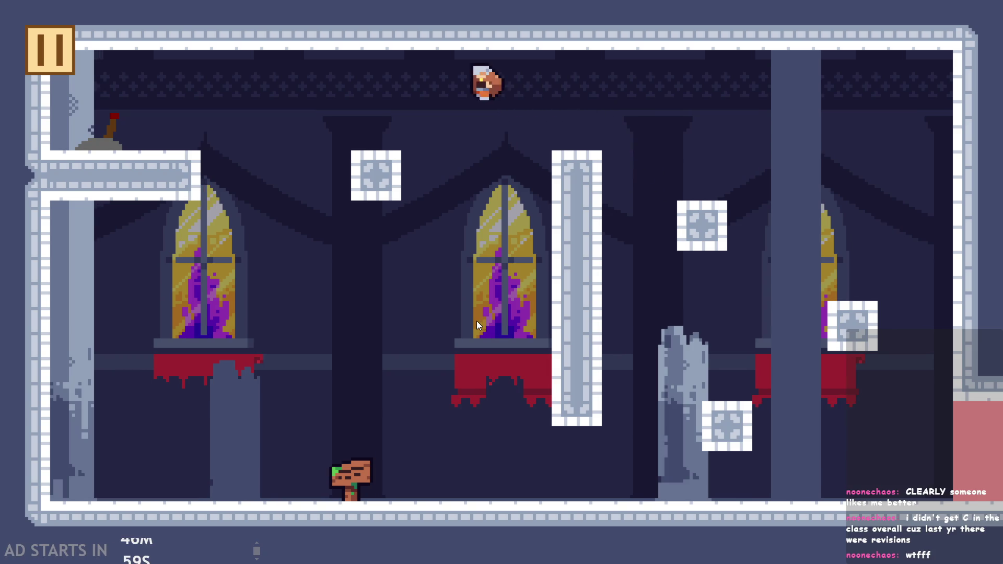
key("space")
key("Right")
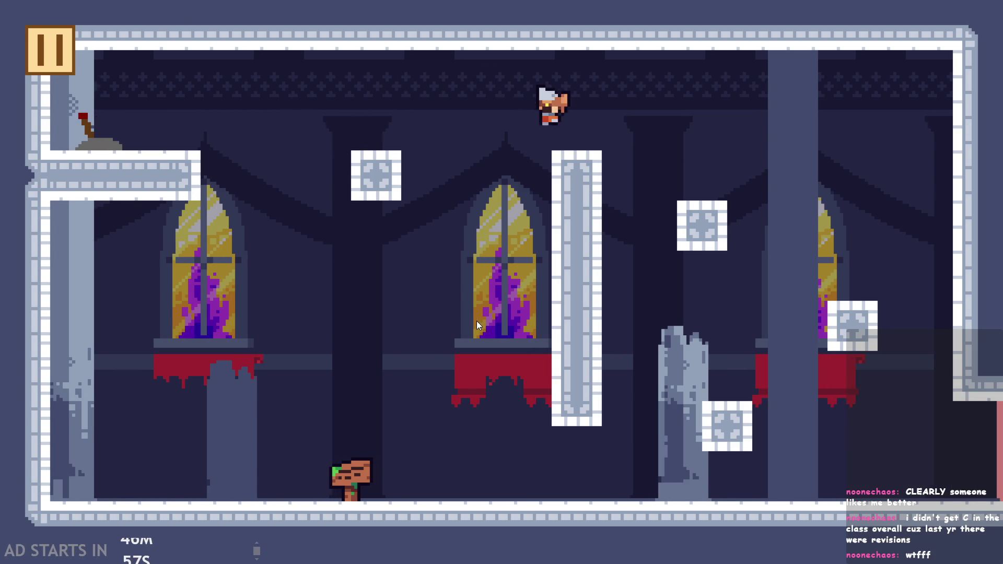
key("Left")
key("Escape")
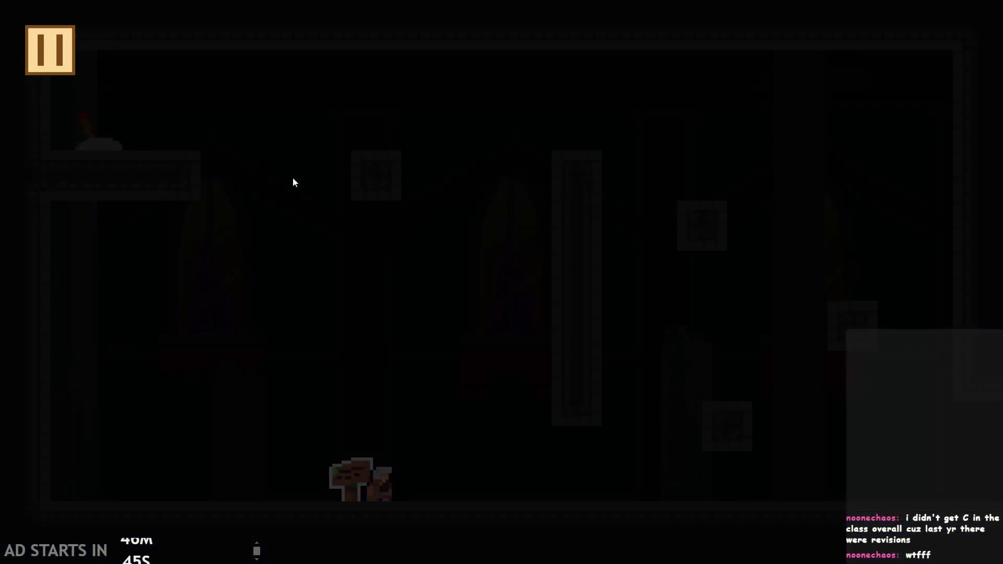
left_click(797, 488)
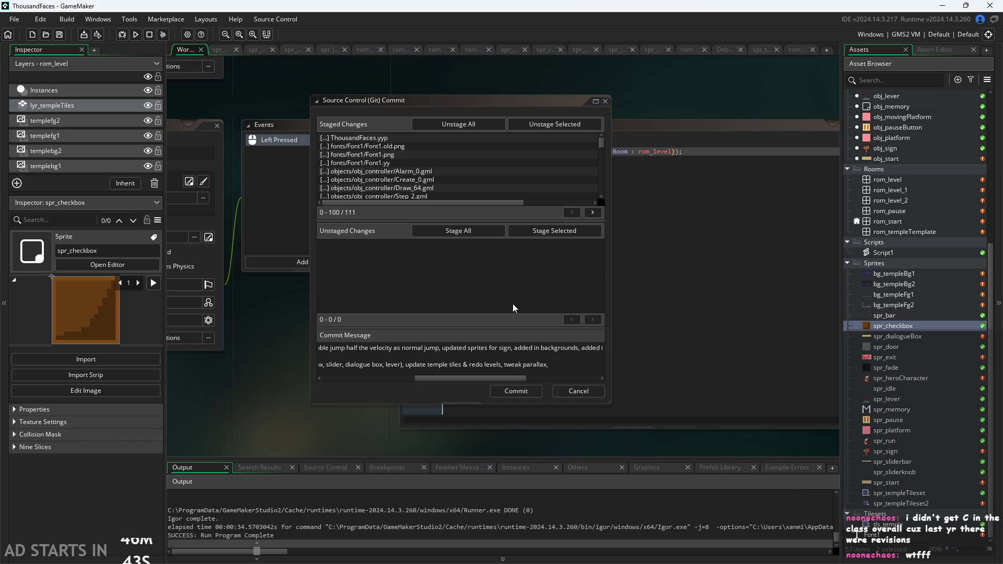
Step: Append 'dialogue text speed slider in settings.' to the end of the commit message
left_click(570, 362)
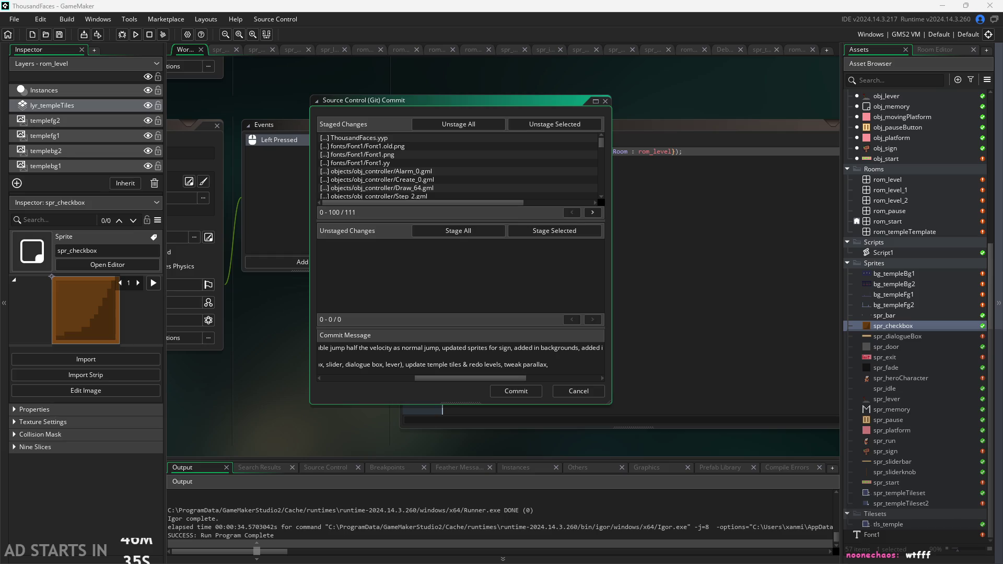
left_click(569, 362)
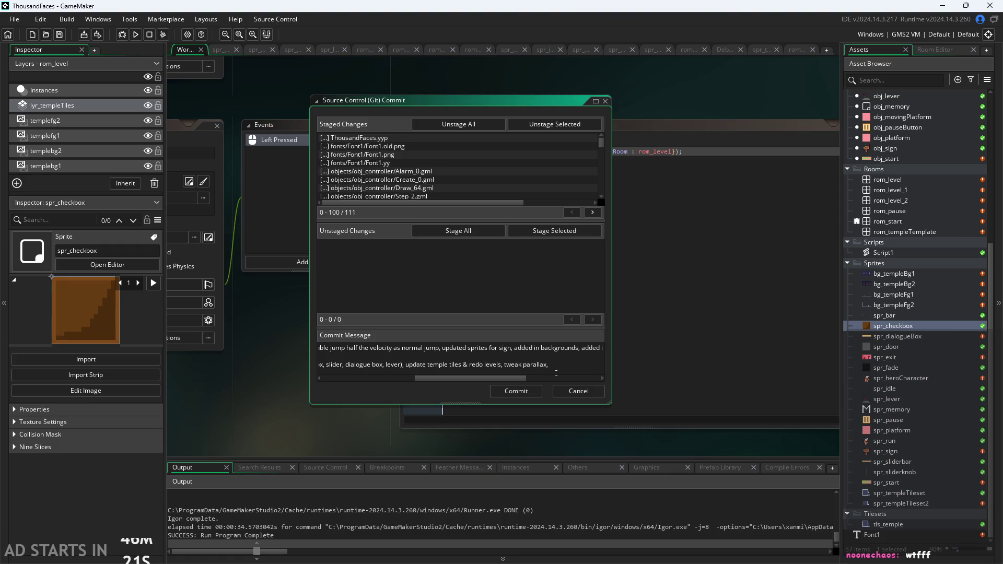
type("dialogue sp")
key("BackSpace")
key("BackSpace")
type("text speed slider in")
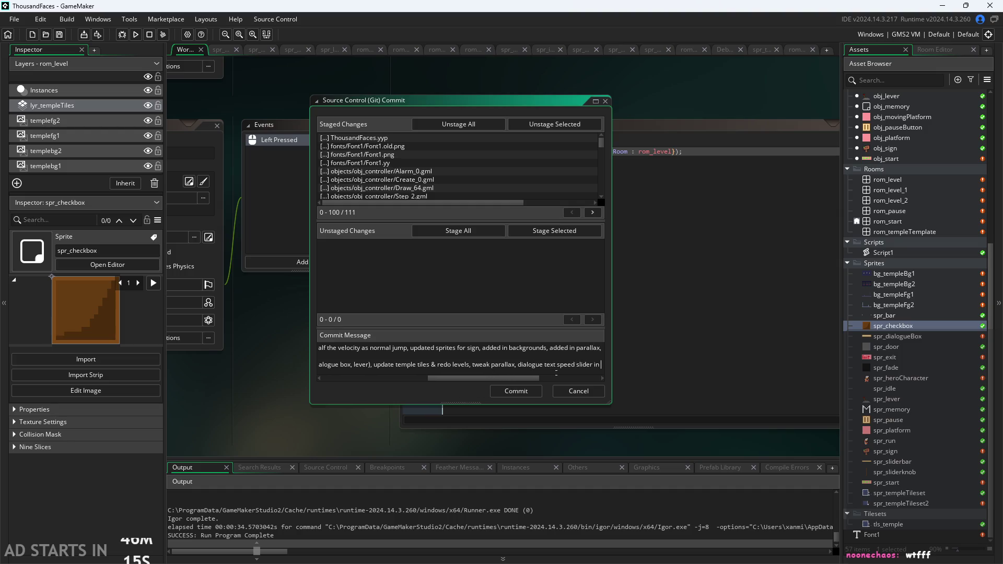
type(" settings.")
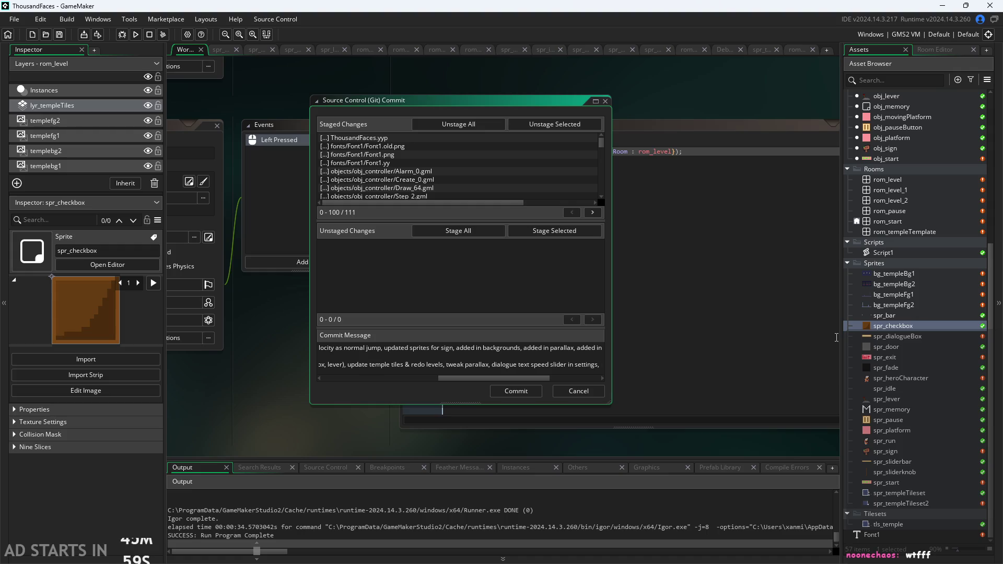
Step: Inspect the bg_templeFg2 sprite in the Asset Browser
left_click(888, 305)
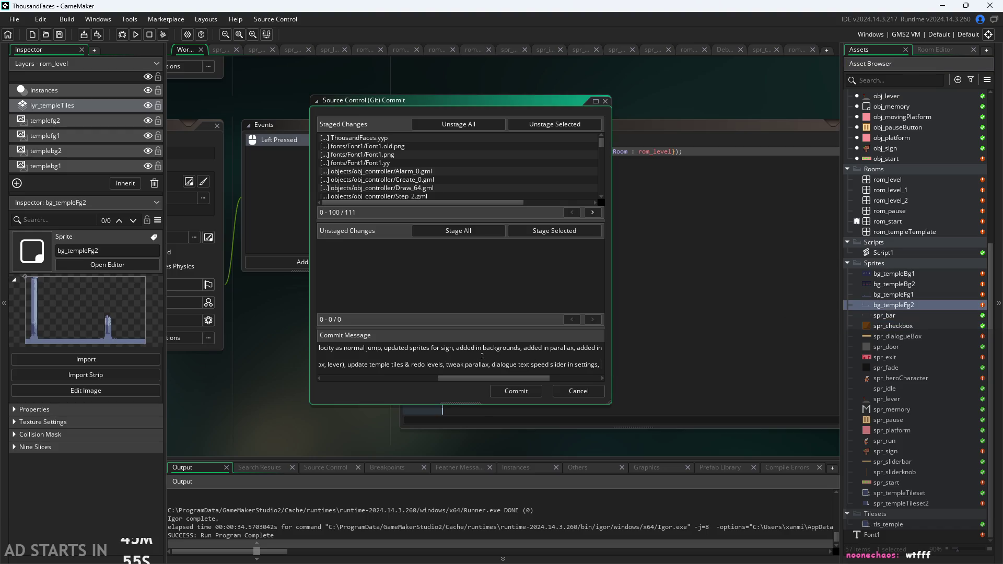
scroll(873, 222, "up", 3)
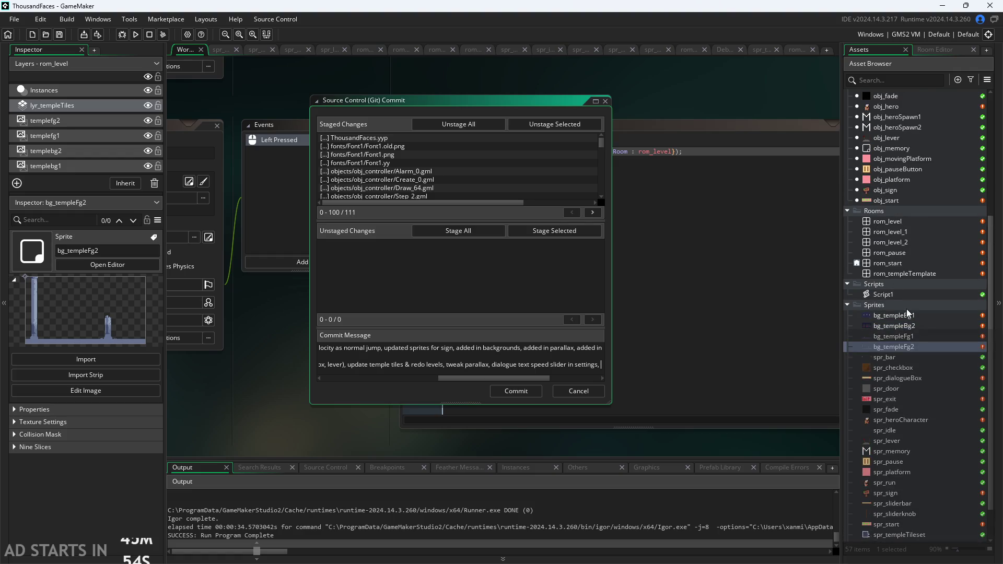
scroll(912, 214, "up", 8)
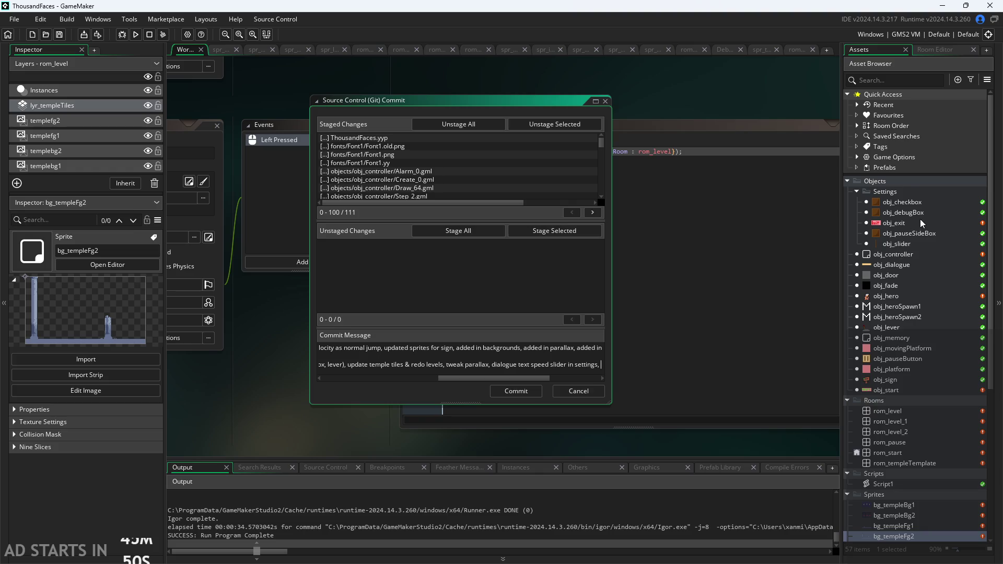
scroll(920, 218, "down", 2)
scroll(920, 218, "down", 5)
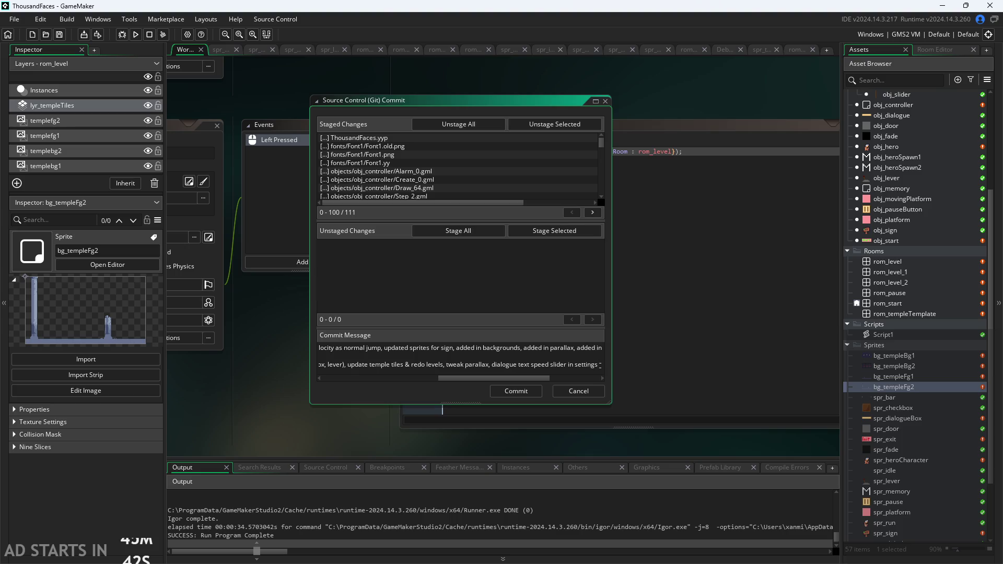
Step: Start a 'Need to add:' line with Health bar/Health system (5 chunks), dialogue font
key("Return")
type("Need to add: ")
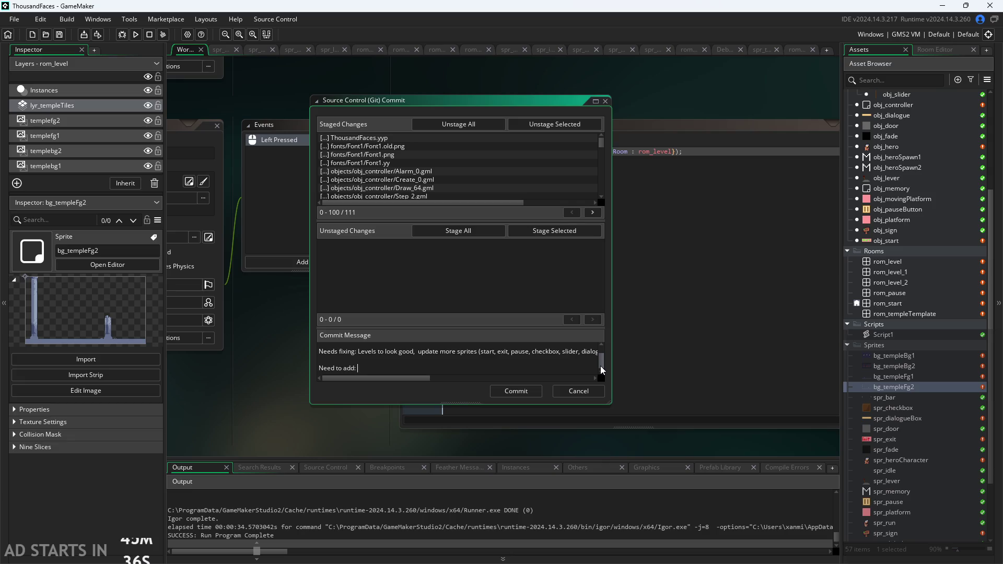
type("Updated te")
key("BackSpace")
key("BackSpace")
key("BackSpace")
type("Health bar,")
type(" Hea")
key("BackSpace")
key("BackSpace")
key("BackSpace")
type("/Heal")
type("th system")
type(" *(")
key("BackSpace")
key("BackSpace")
type("(chun")
type("ks")
key("Left")
key("Left")
key("Left")
type("5")
key("Right")
key("Right")
key("Right")
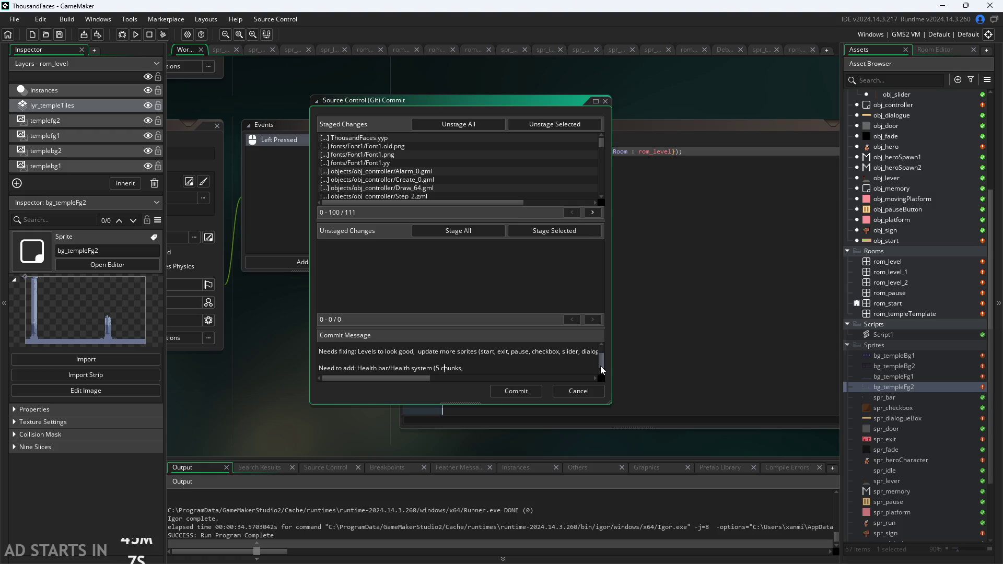
type("), ")
type("dialogue")
type(" font")
type(",")
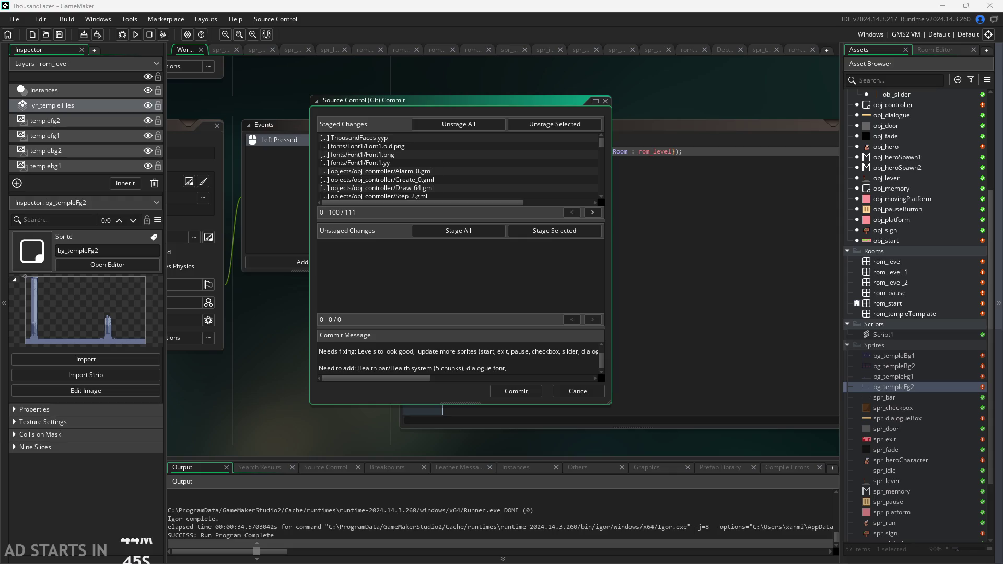
Step: Add 'portrait to dialogue box' and sfx to the Need to add list
type("portrait to dialogue")
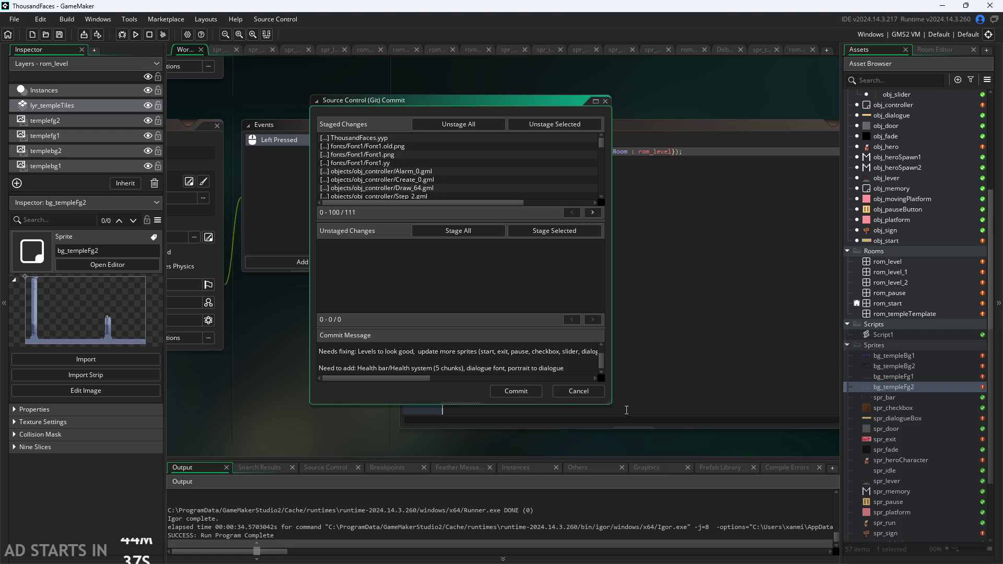
type(" box")
left_click(590, 369)
type("fx,")
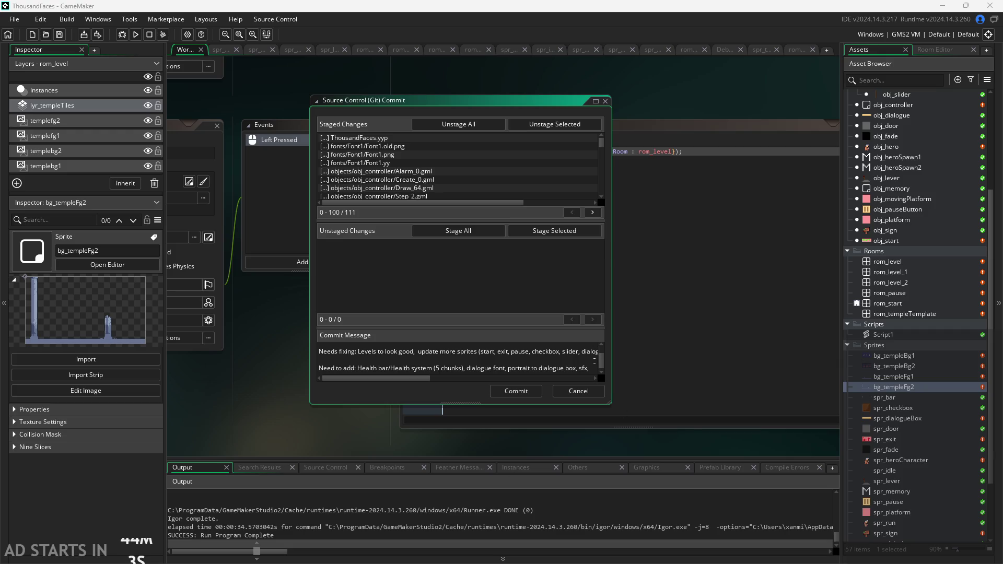
Step: Add 'fireball ability, pause system (VERY IMPORTANT).' after sfx in the to-do list
left_click(580, 378)
scroll(582, 364, "up", 1)
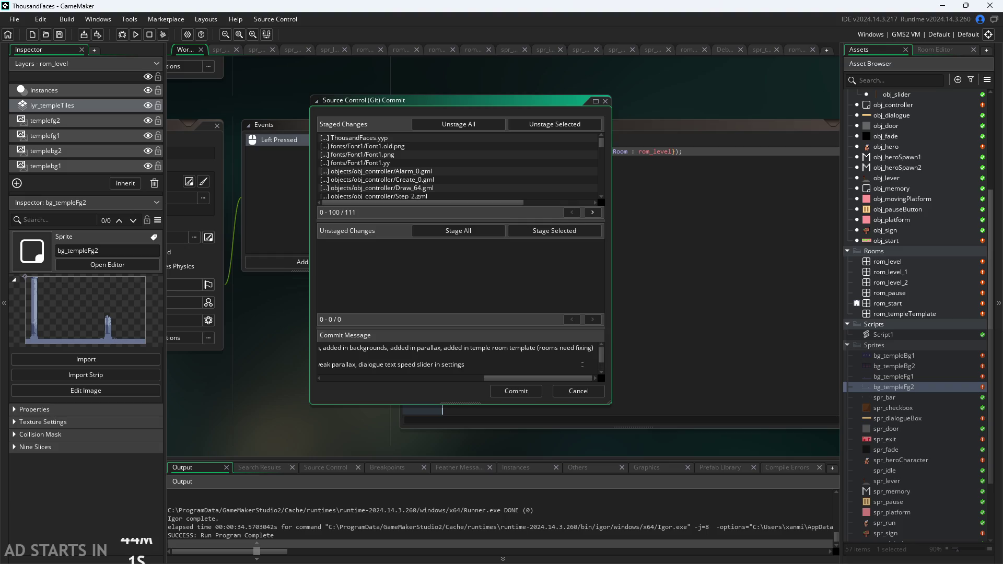
mouse_move(507, 380)
left_mouse_down()
mouse_move(447, 380)
mouse_move(438, 360)
left_mouse_up()
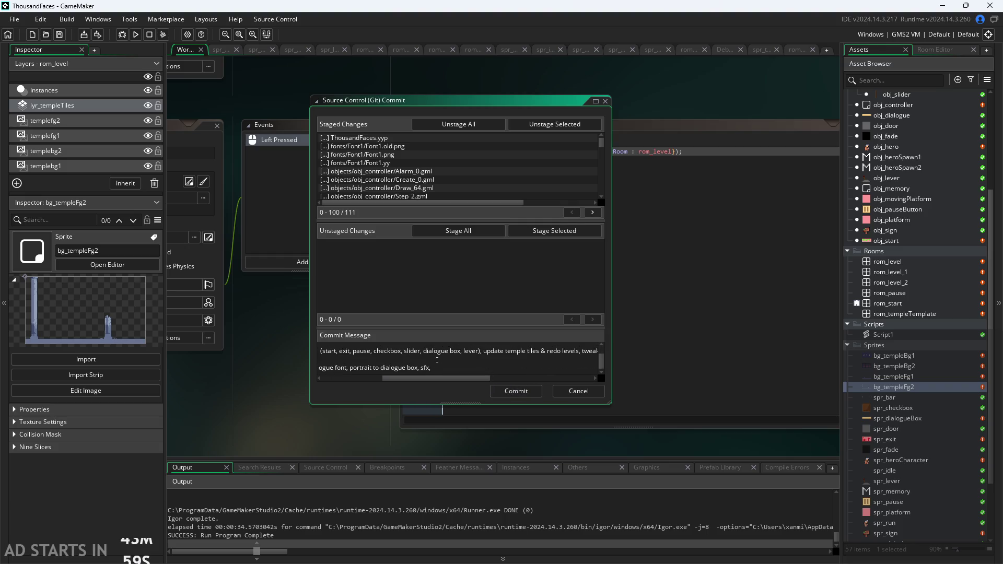
left_click(461, 362)
type("fireball ")
type("ability,")
type(" pause system ")
type("(VERY IMPORTANT)")
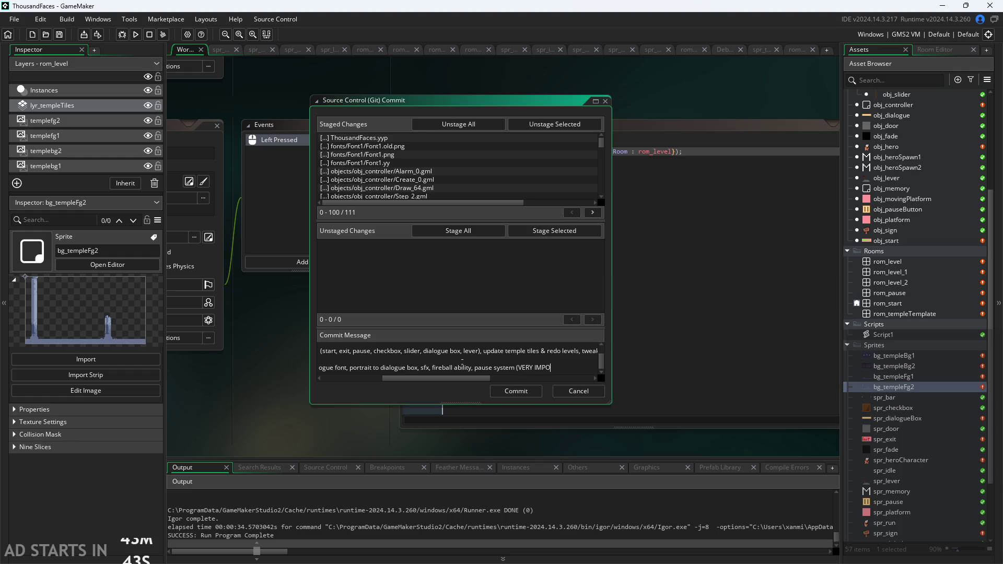
type(".")
Step: Append 'glitchy movement after pause fade' to the first list, right after settings
scroll(462, 376, "up", 1)
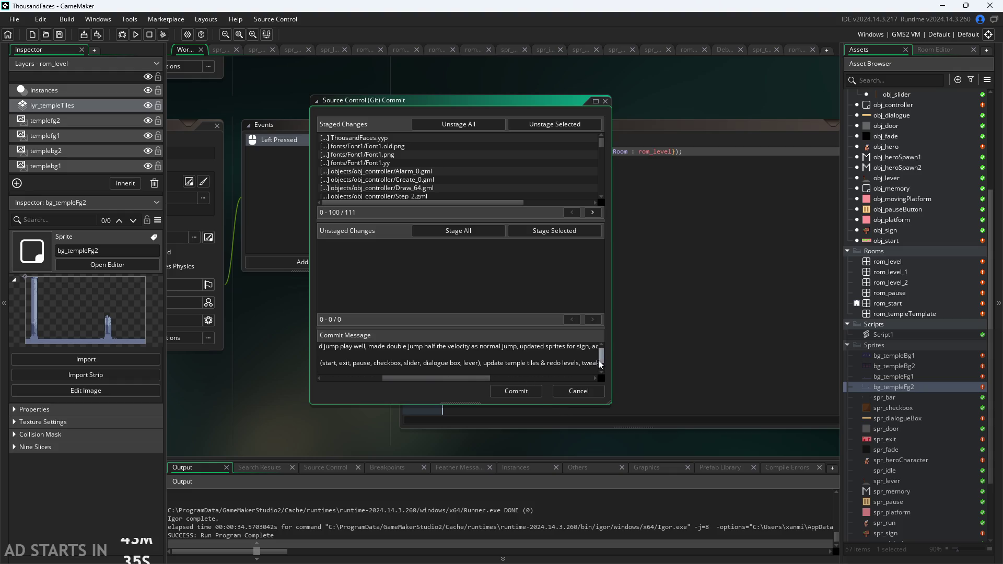
scroll(531, 357, "left", 5)
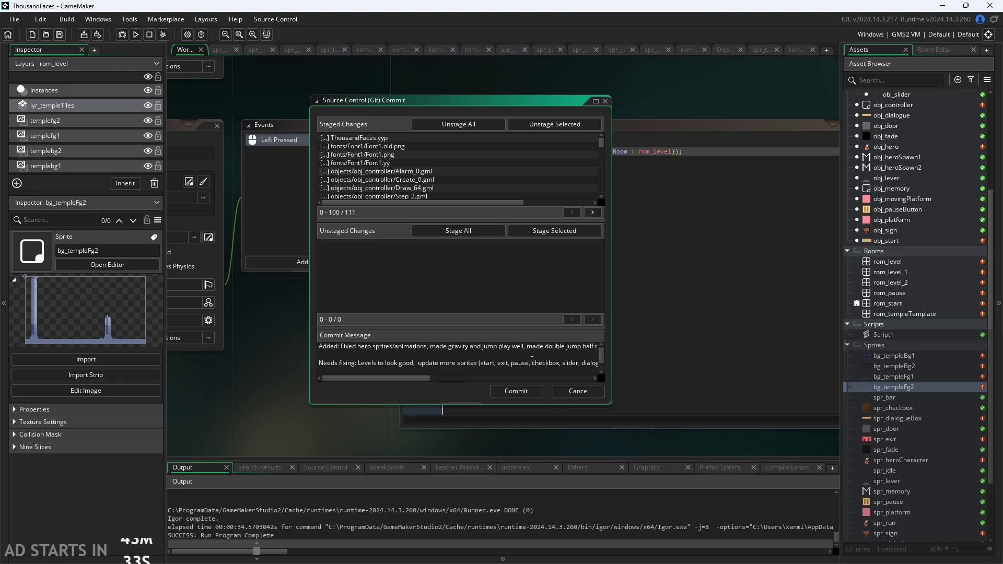
left_click_drag(375, 378, 507, 379)
left_click(555, 362)
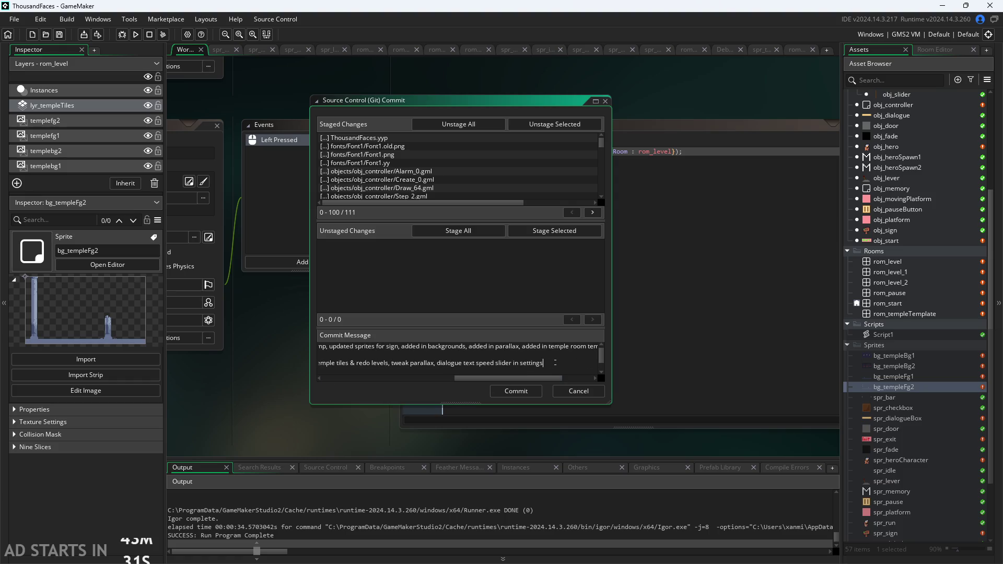
type(", glitch")
type("y movement a")
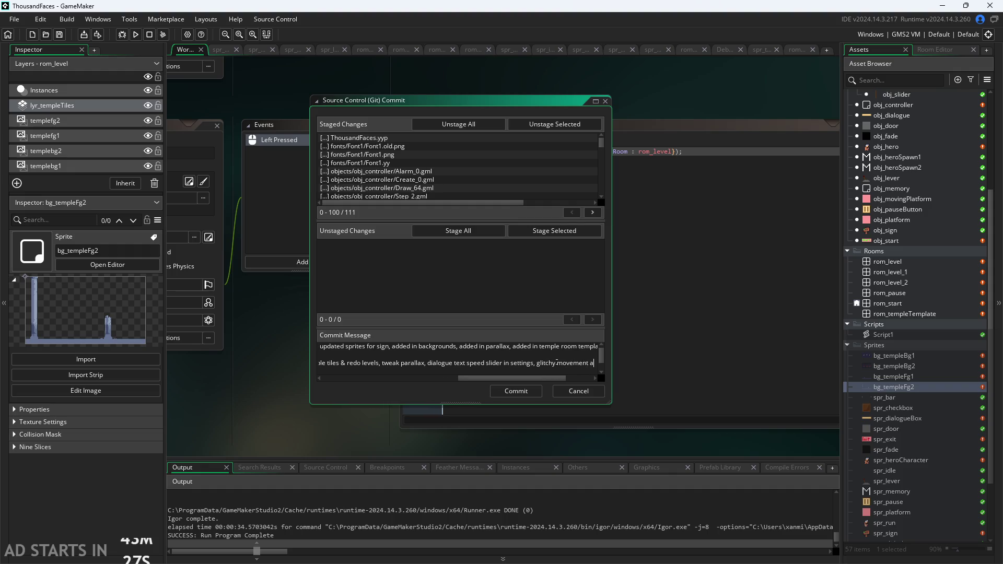
type("fter pause")
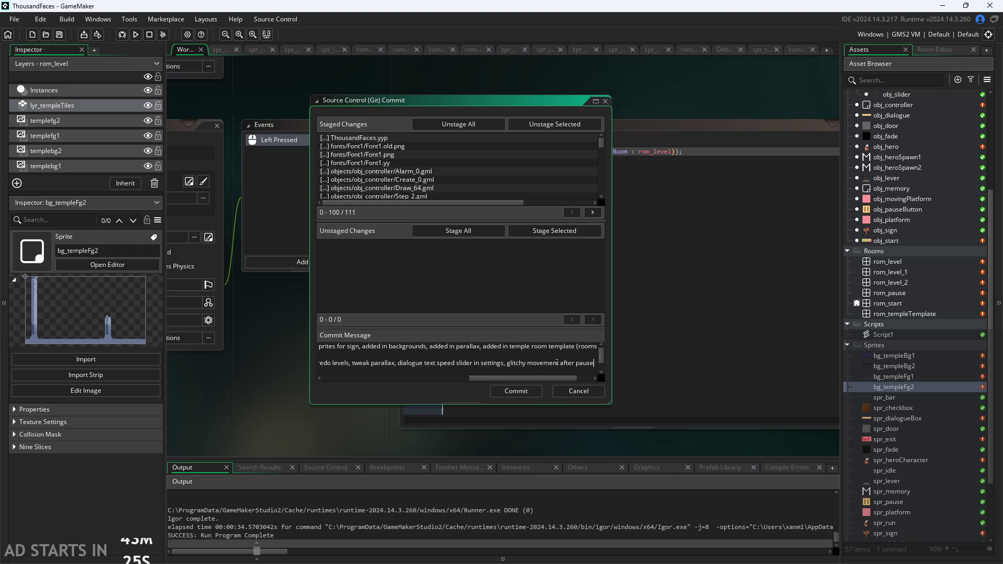
type(" fa")
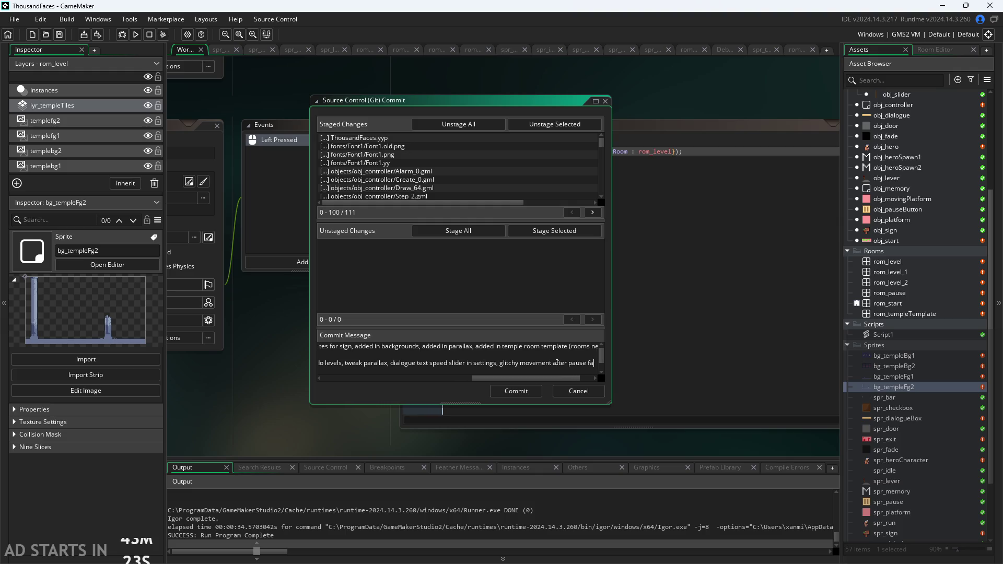
type("de")
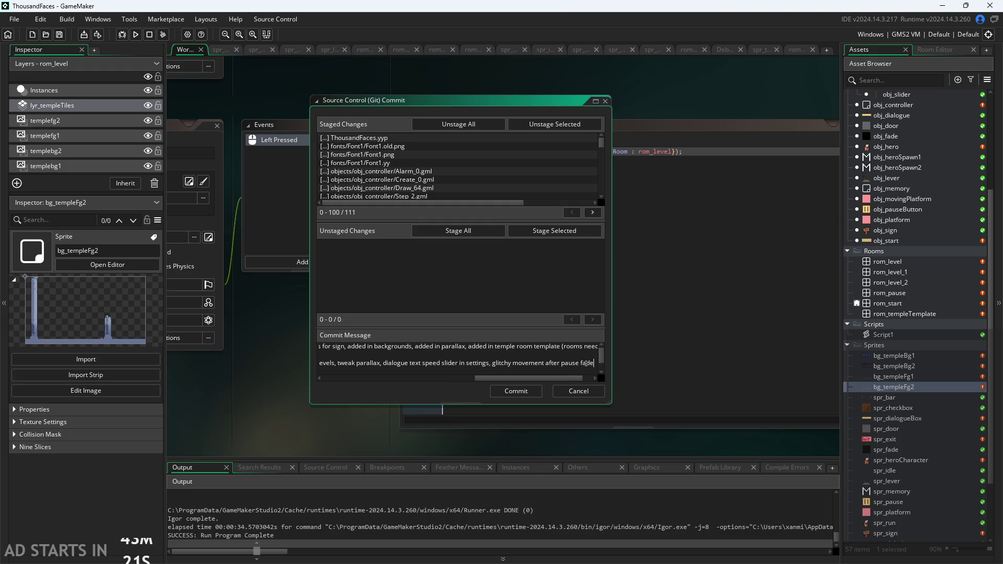
scroll(601, 352, "down", 1)
mouse_move(556, 379)
left_mouse_down()
mouse_move(447, 376)
mouse_move(506, 381)
left_mouse_up()
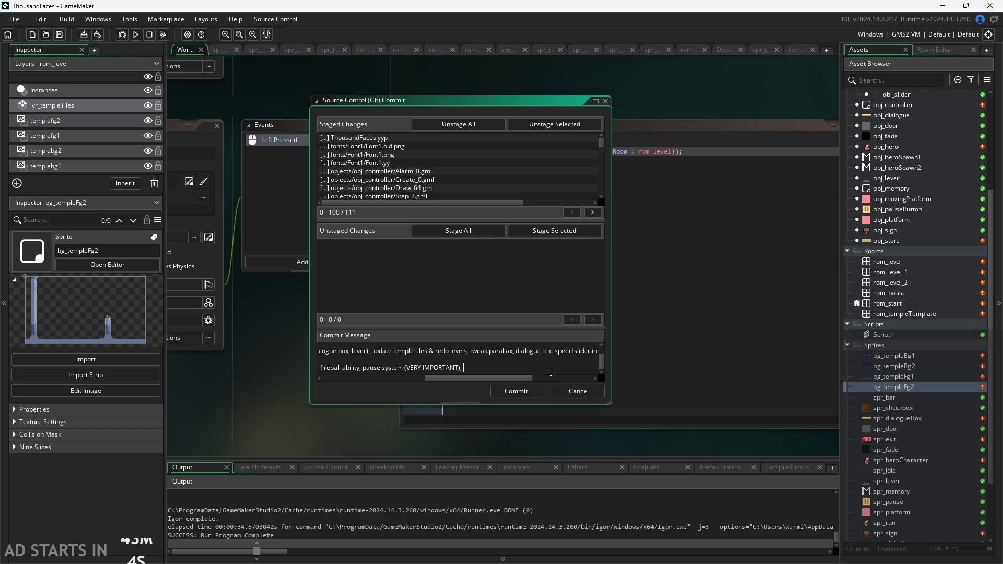
Step: Preview the sprites from spr_exit down to spr_lever in the Asset Browser
scroll(950, 486, "down", 3)
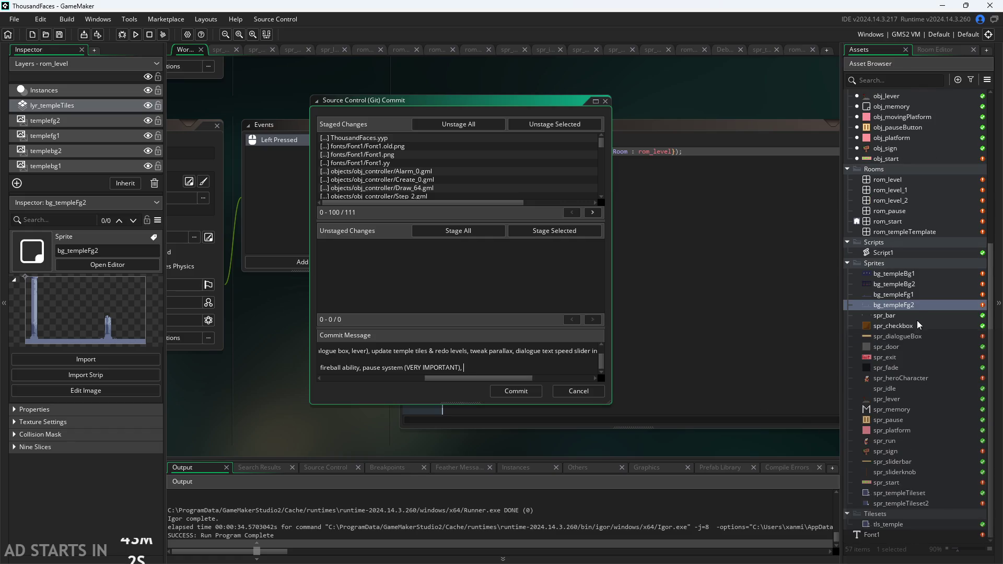
left_click(888, 357)
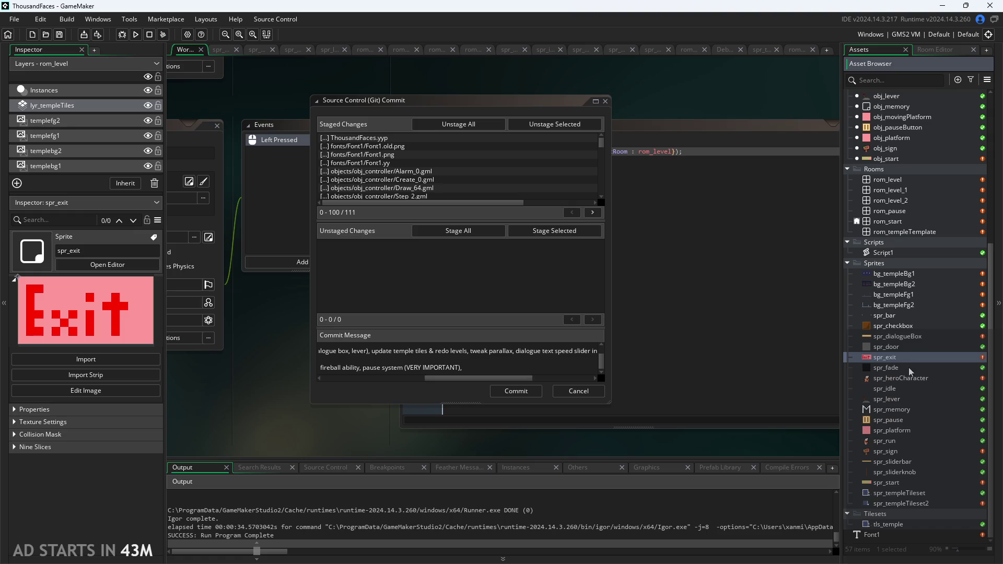
left_click(908, 368)
left_click(915, 410)
left_click(914, 378)
left_click(913, 399)
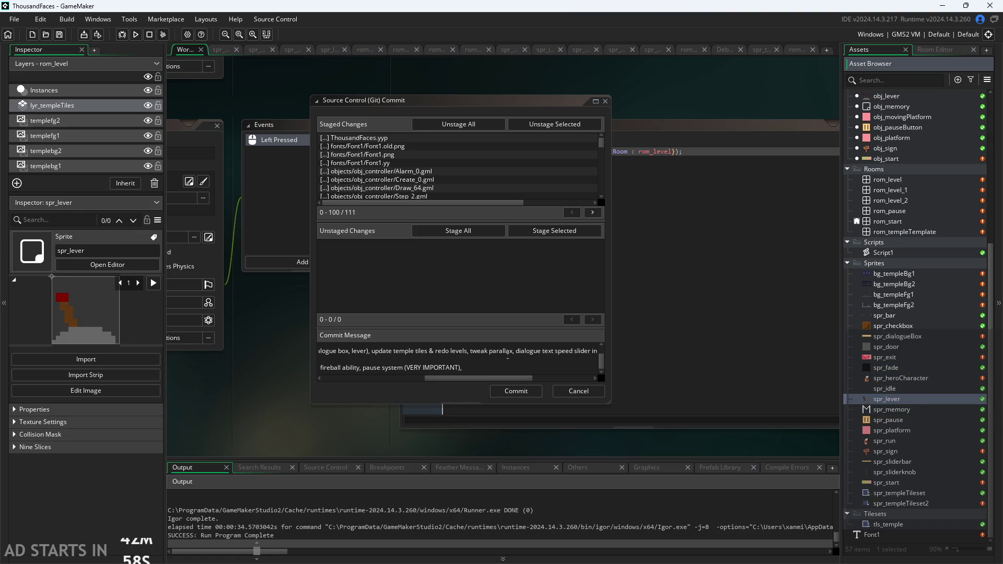
Step: Type a 'collisions for updated tiles' note into the commit message, fixing typos
left_click(507, 358)
left_click_drag(370, 378, 502, 379)
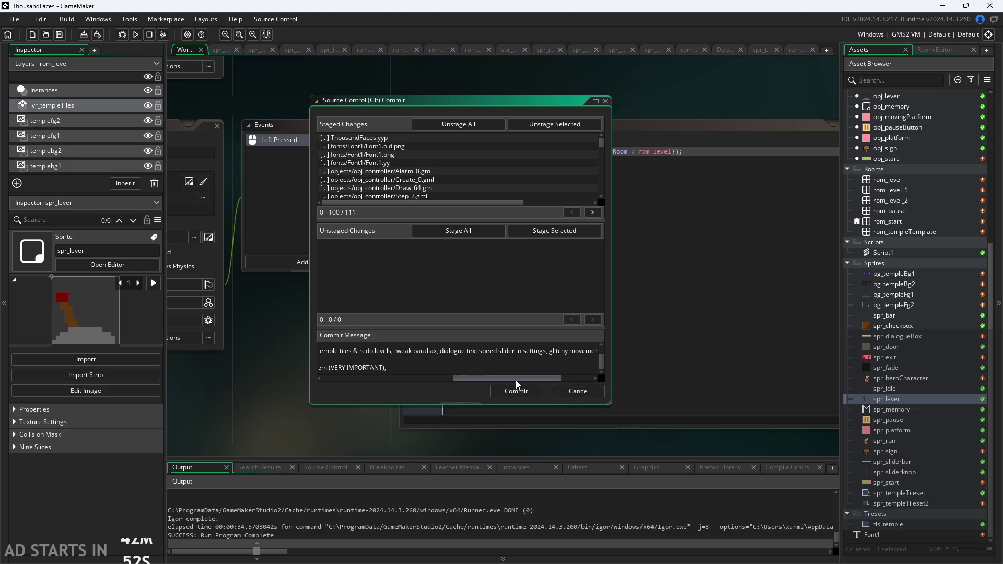
type("collisio")
type("ns for")
type("r updaed")
key("BackSpace")
key("BackSpace")
type("ted tiles/")
key("BackSpace")
key("BackSpace")
key("BackSpace")
key("BackSpace")
key("BackSpace")
mouse_move(614, 407)
left_mouse_down()
mouse_move(827, 512)
mouse_move(1002, 491)
left_mouse_up()
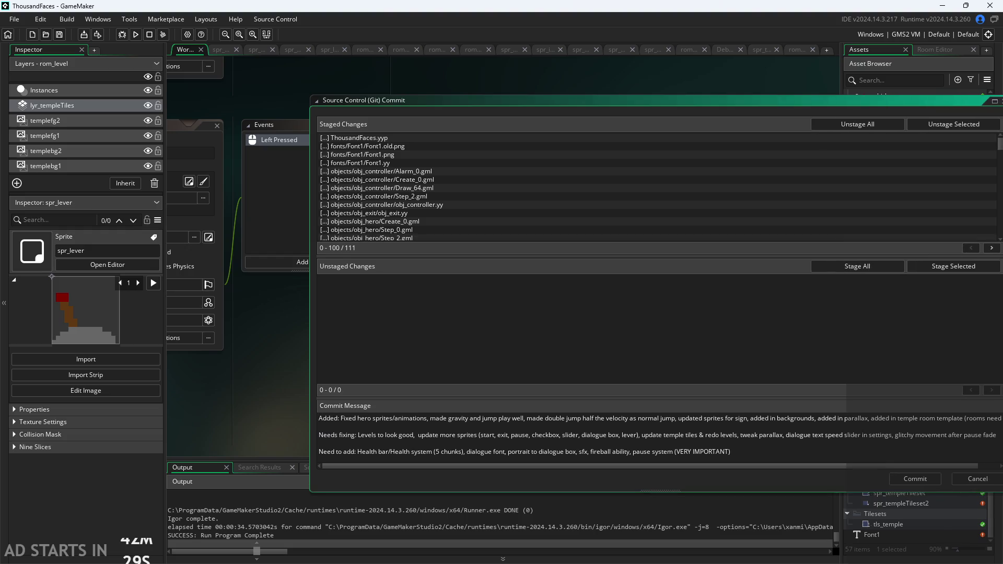
Step: Enlarge the commit window and append combat, monsters, spikes (can add along with health), death
left_click_drag(533, 103, 380, 57)
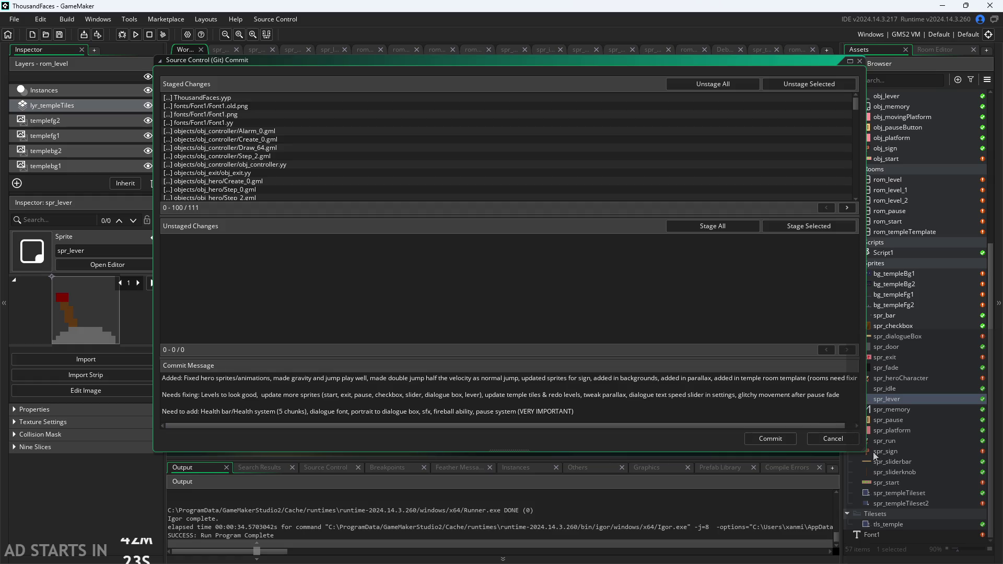
left_click_drag(862, 443, 905, 442)
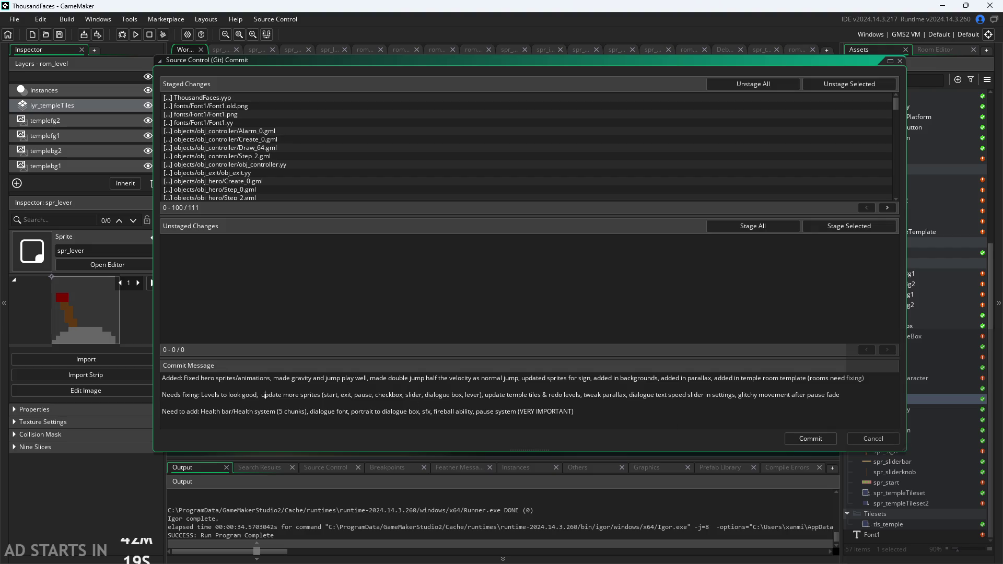
key("BackSpace")
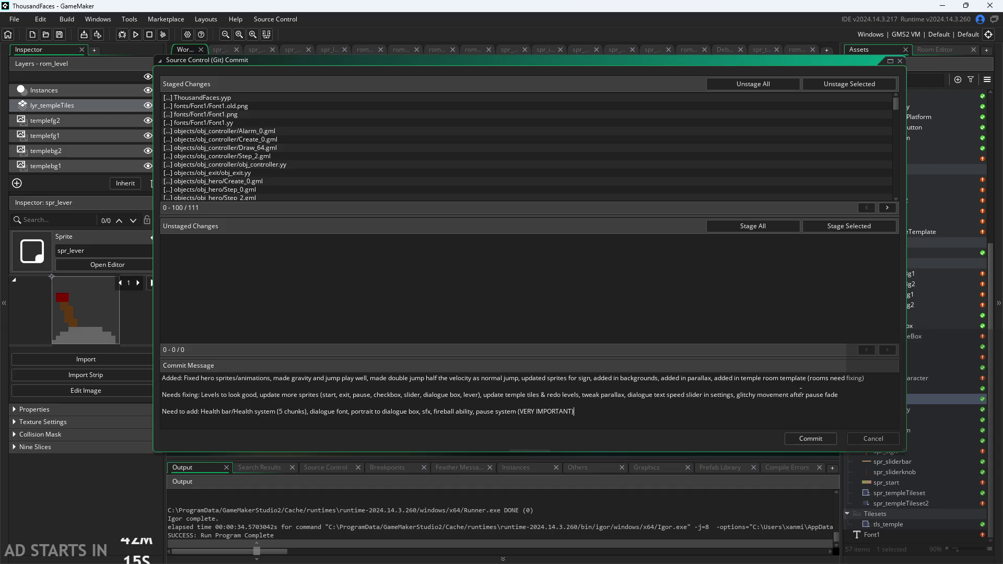
left_click(589, 412)
type("mbat, mnb")
type("ters, ")
type("spikes ")
type("(can a")
type("dd along with")
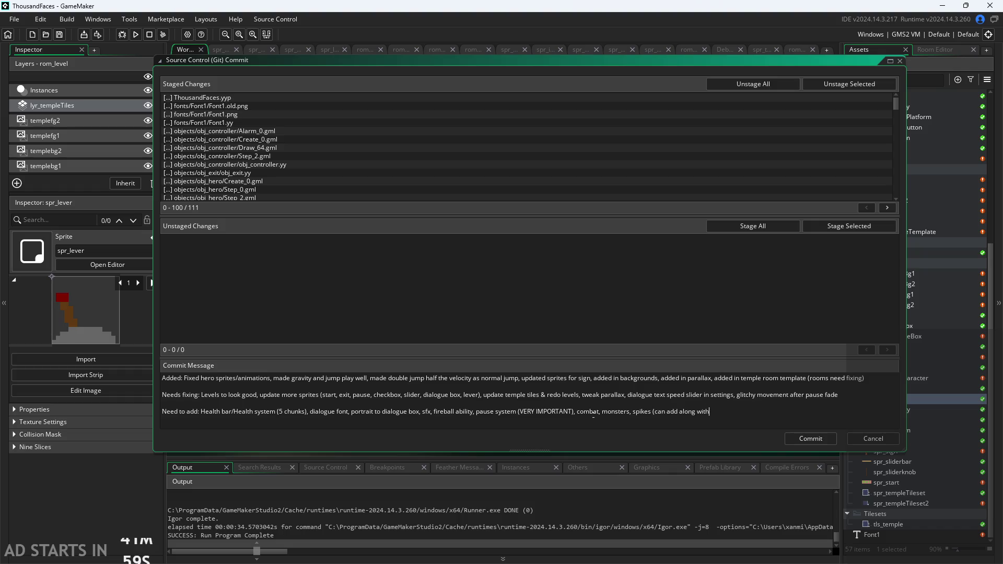
type("alth")
type(")")
type(", e")
type("death")
left_click(728, 425)
Step: Commit the staged changes and push them to the GitHub master branch
left_click(783, 408)
left_click(821, 438)
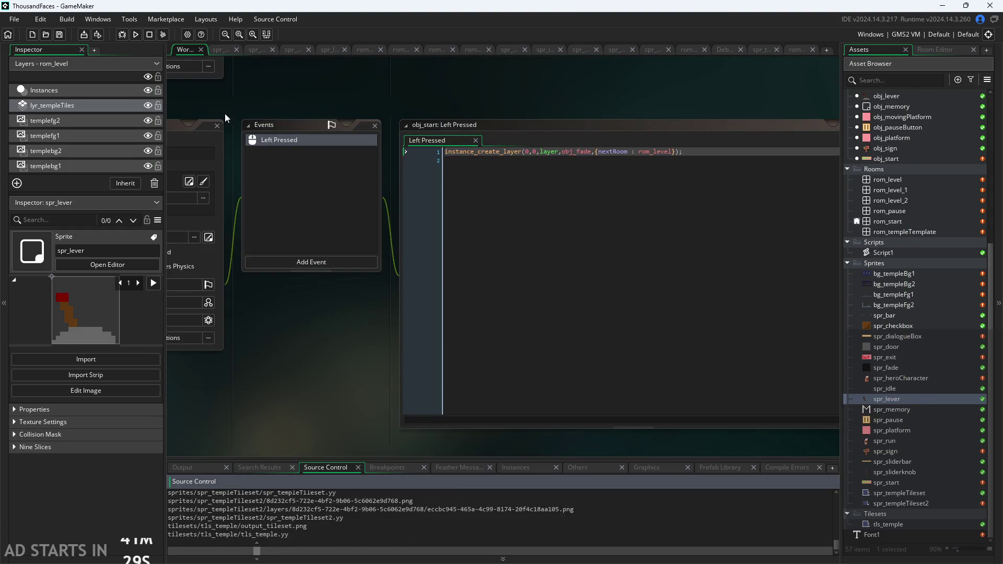
left_click(275, 19)
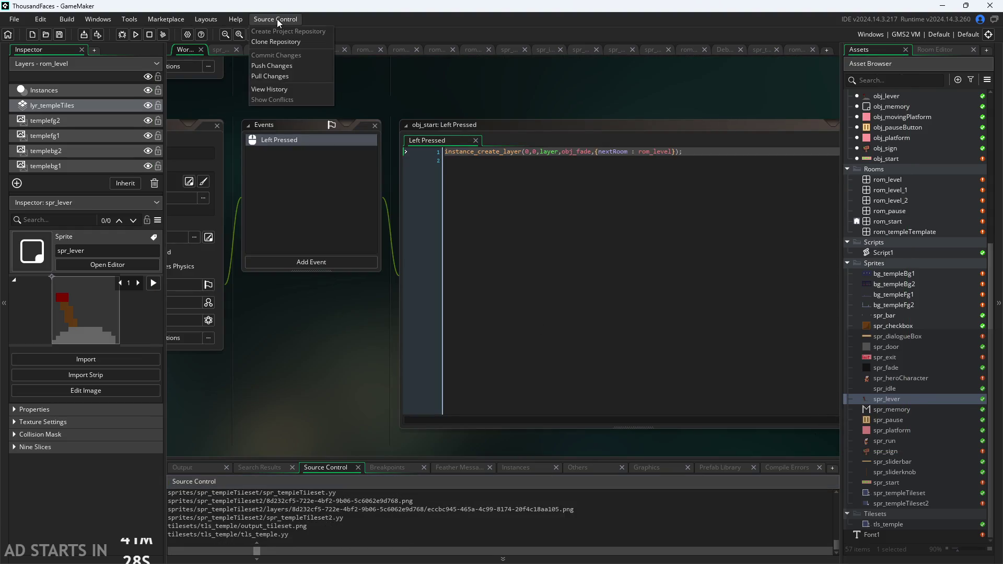
left_click(281, 67)
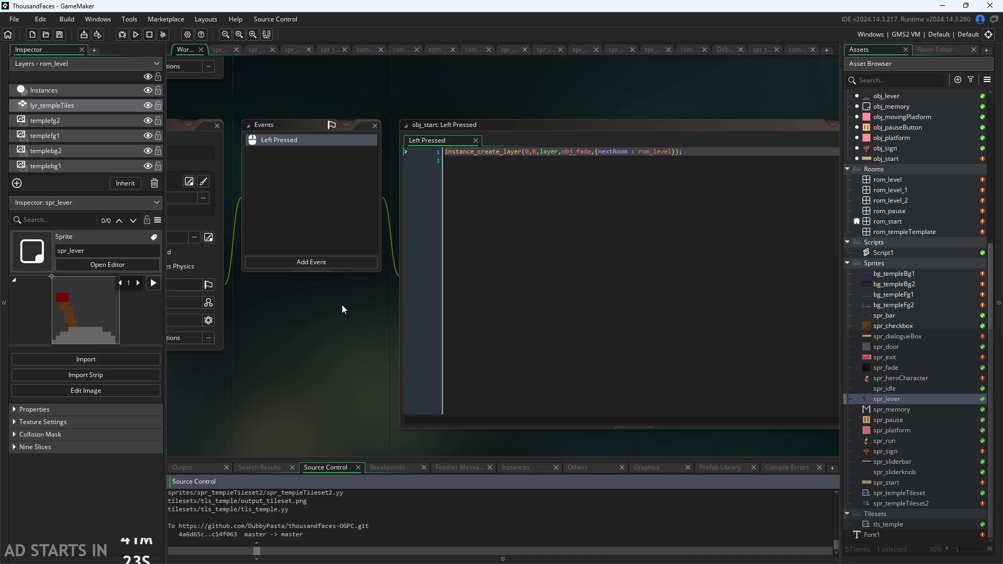
Step: Check the Source Control output and run the game with F5
scroll(368, 494, "down", 1)
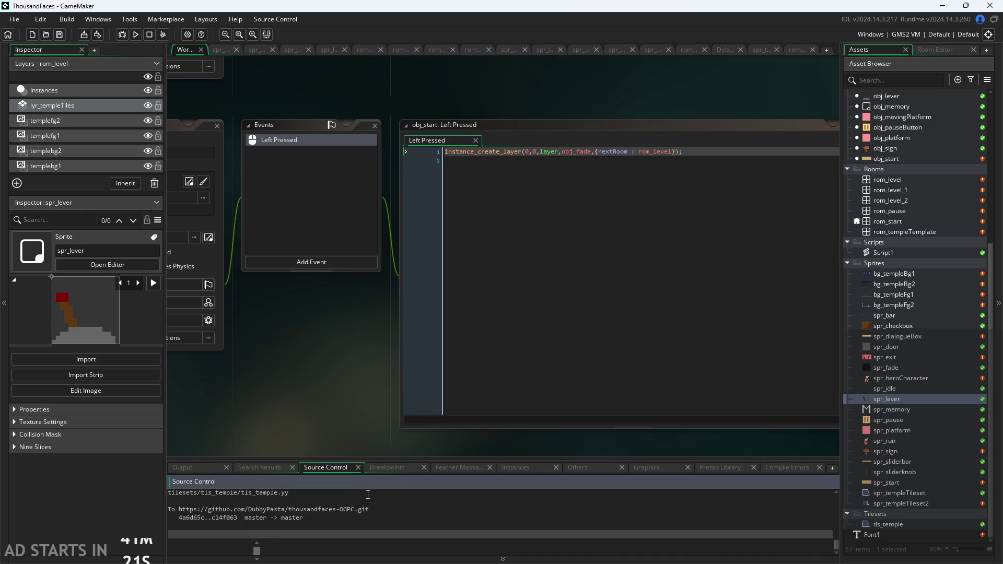
mouse_move(336, 372)
left_mouse_down()
mouse_move(323, 385)
mouse_move(309, 354)
left_mouse_up()
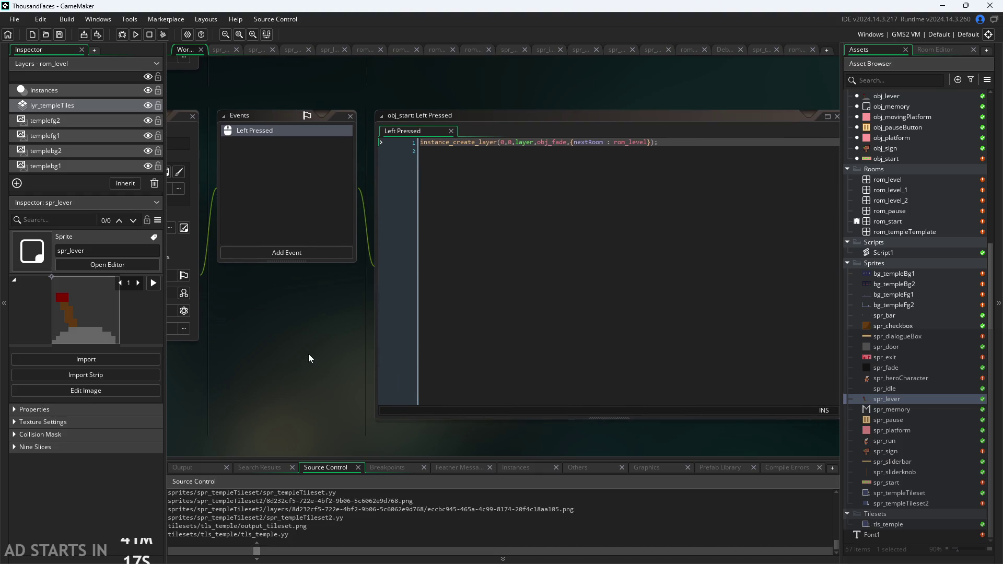
key("F5")
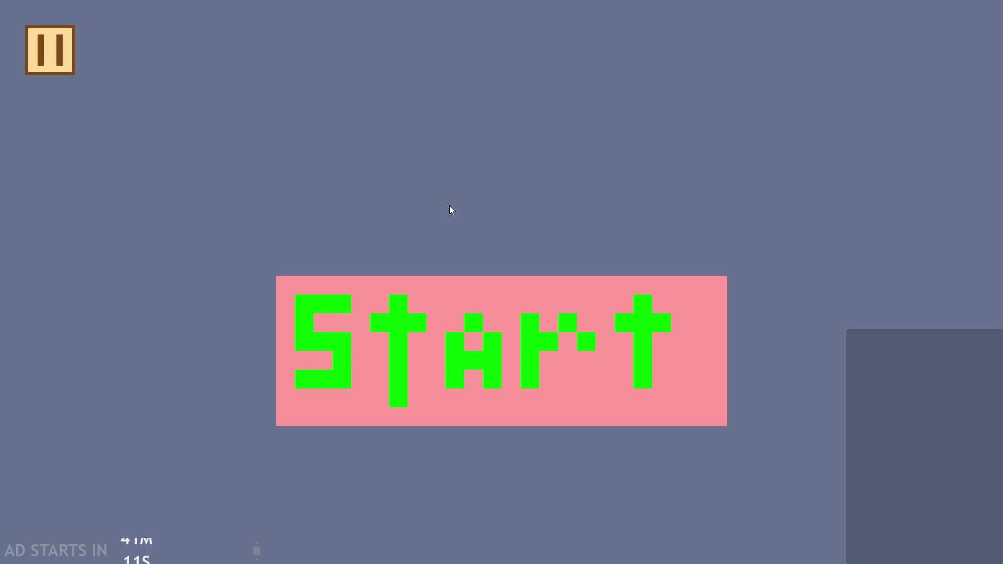
Step: Start the game, pause it, enable Debug Stats and Pause Button on Right Side, slider to minimum
left_click(464, 375)
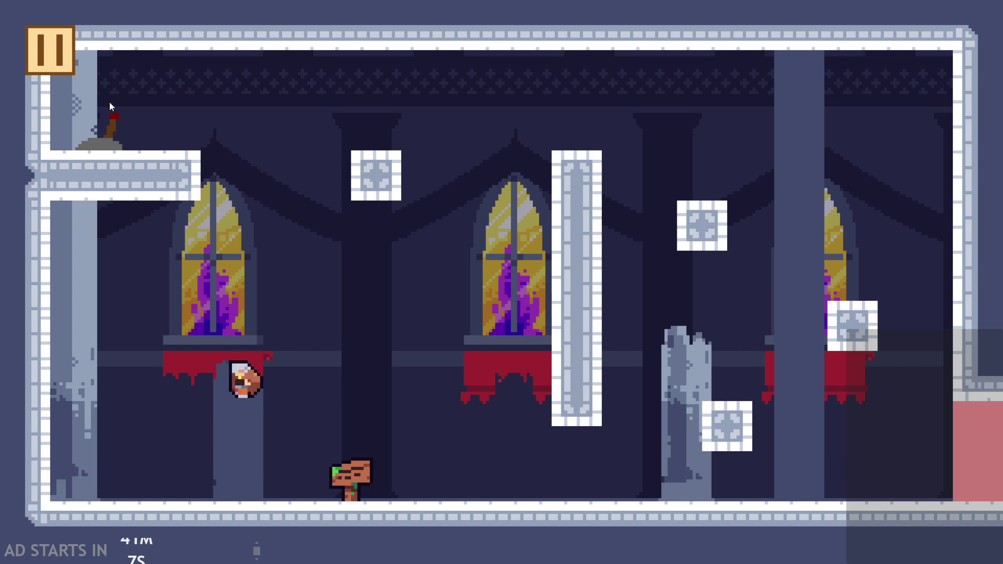
left_click(51, 50)
left_click(210, 164)
left_click(199, 257)
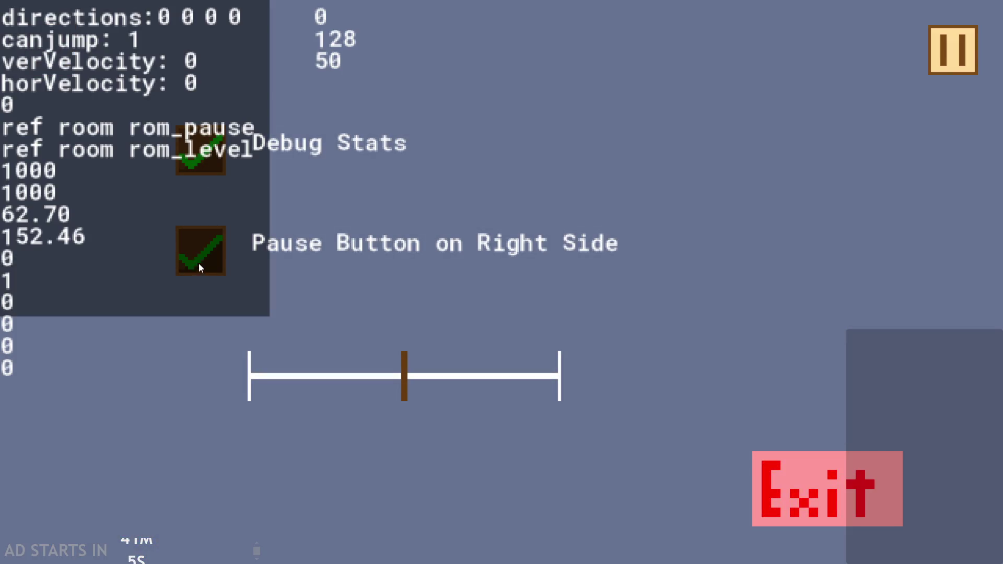
left_click_drag(395, 374, 184, 375)
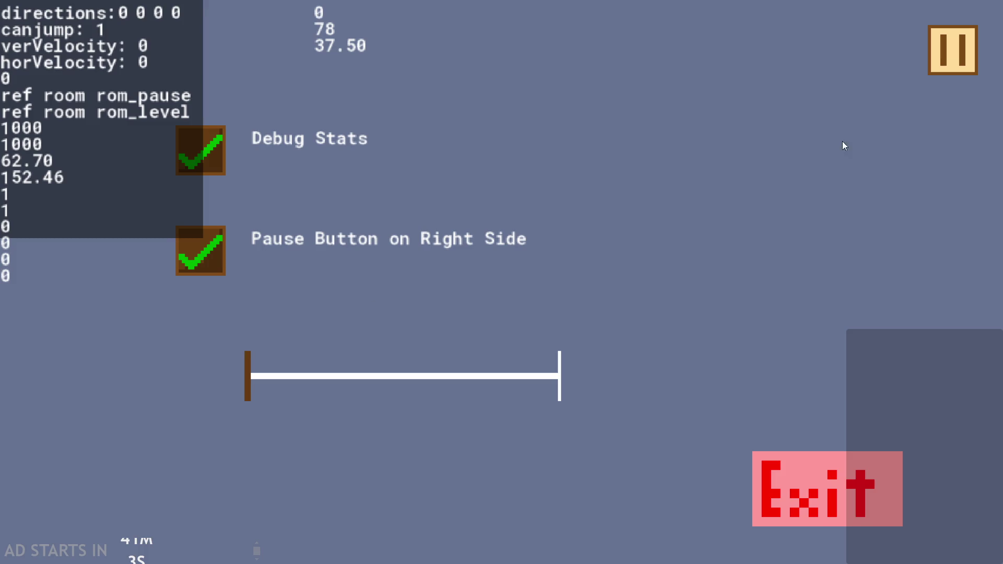